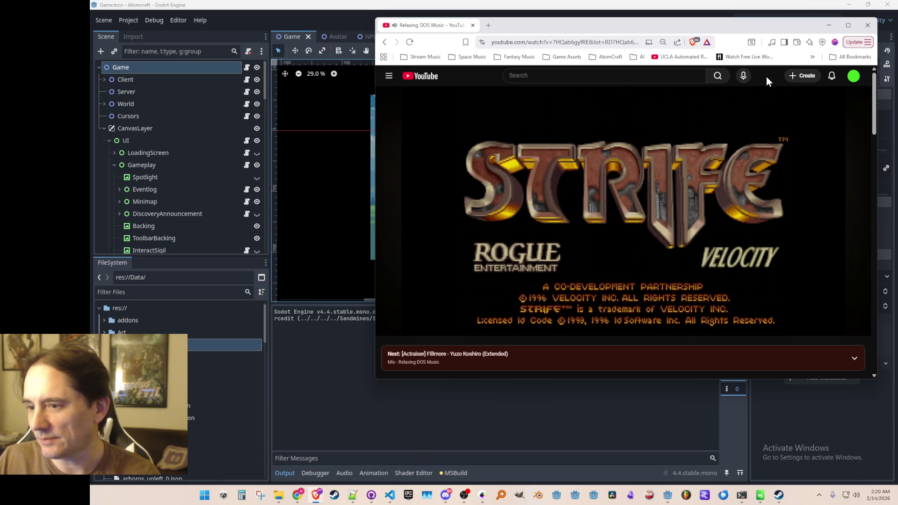
Step: Jump the relaxing DOS music mix ahead to the Hocus Pocus track at 41:02
{"action": "left_click_drag", "start_coordinate": [765, 27], "coordinate": [757, 27]}
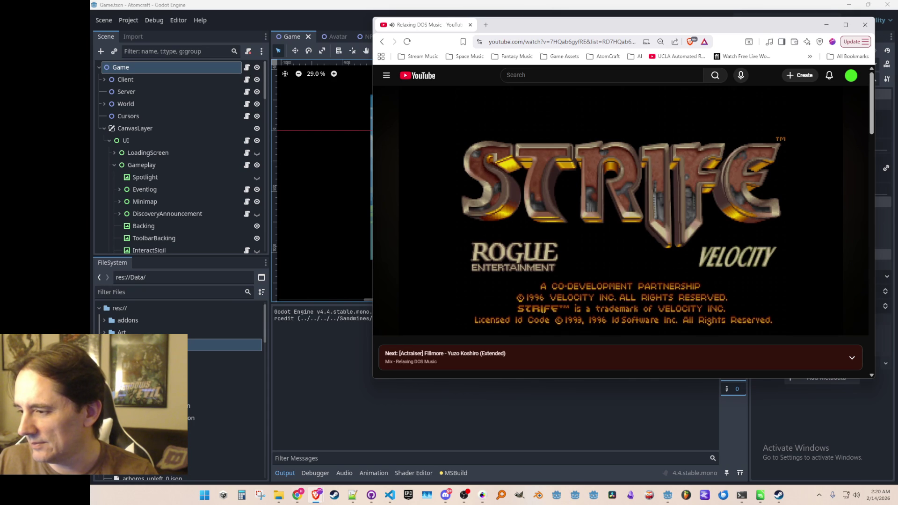
{"action": "left_click", "coordinate": [298, 495]}
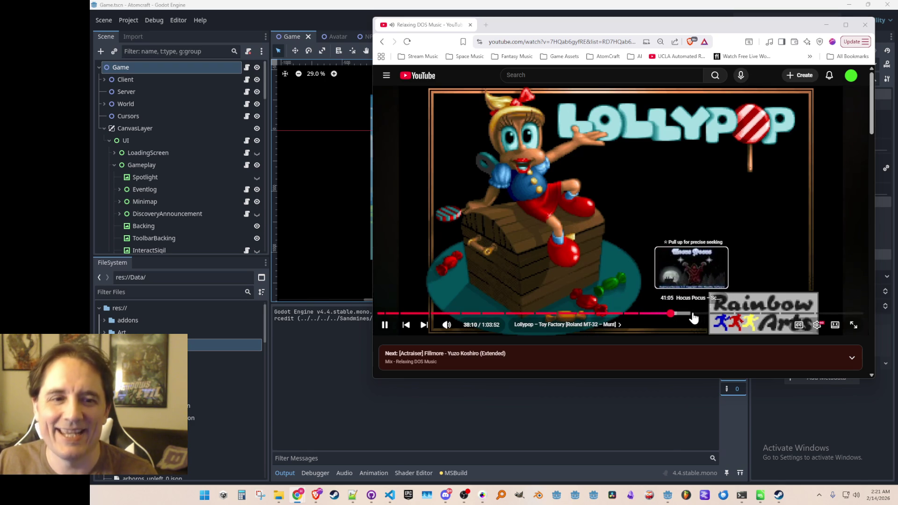
{"action": "left_click", "coordinate": [694, 314]}
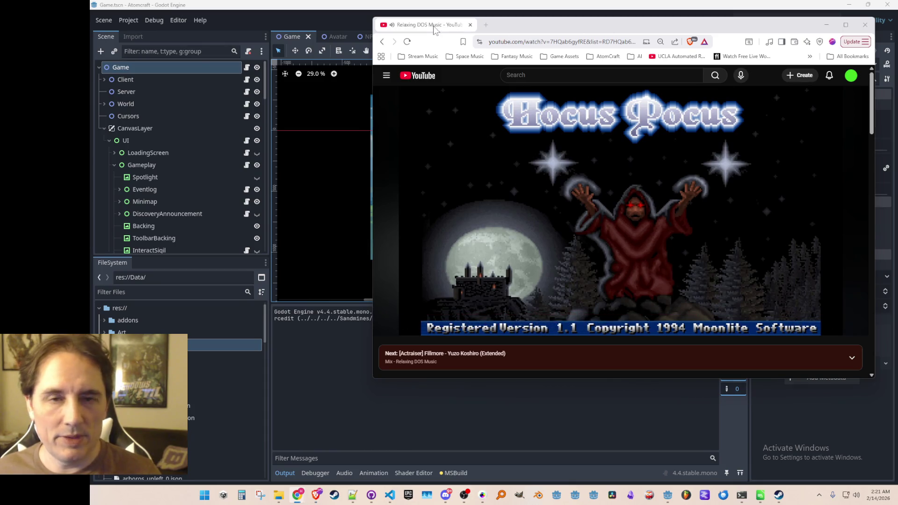
Step: Minimize the music browser and run the Atomcraft project from the Godot editor
{"action": "left_click", "coordinate": [826, 25]}
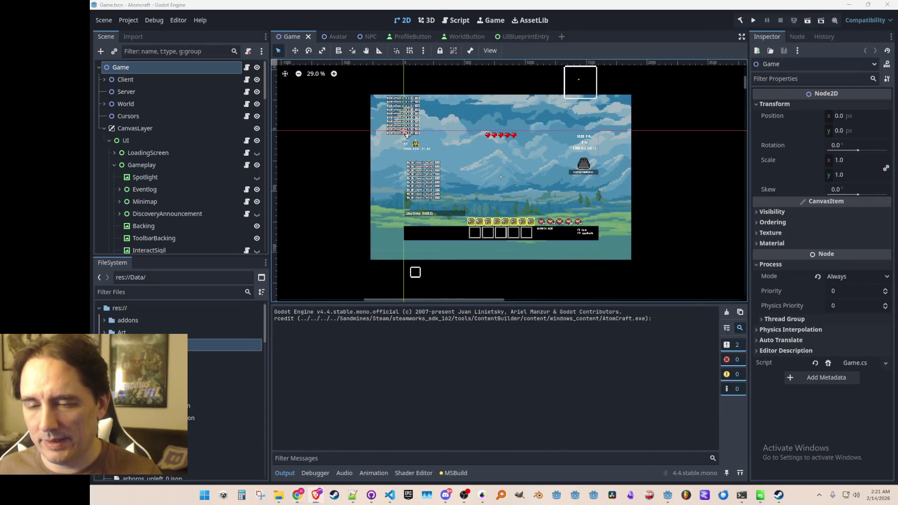
{"action": "left_click", "coordinate": [754, 20]}
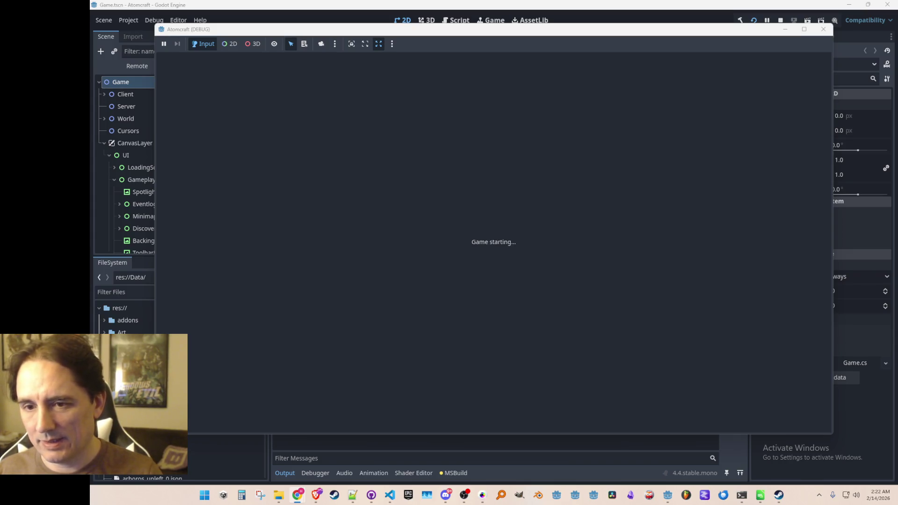
Step: Relaunch the game, load a single-player world, and show the crafting window's Blueprints list
{"action": "key", "text": "F8"}
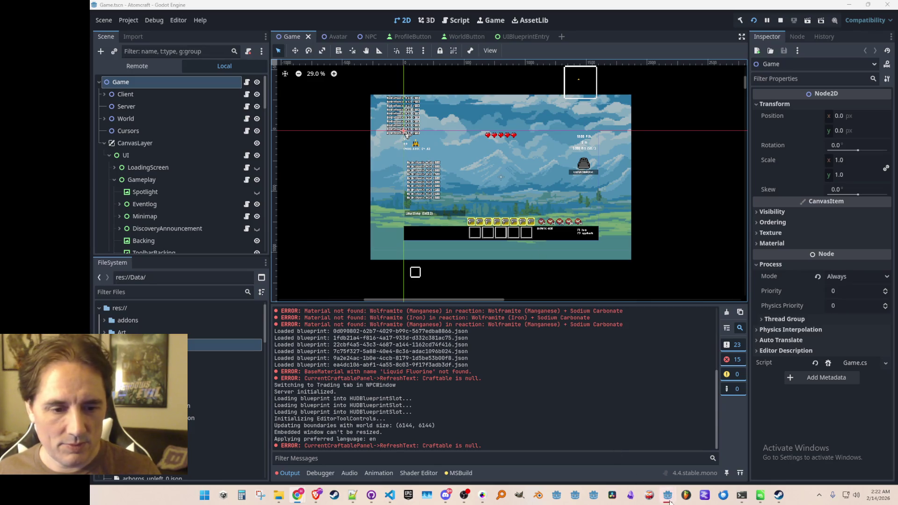
{"action": "left_click", "coordinate": [709, 444]}
{"action": "left_click", "coordinate": [513, 253]}
{"action": "scroll", "coordinate": [463, 267], "scroll_direction": "down", "scroll_amount": 3}
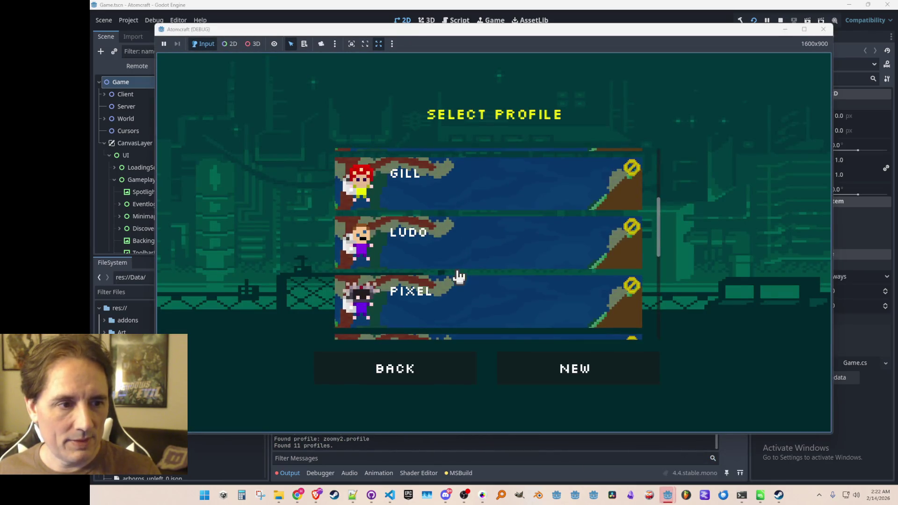
{"action": "left_click", "coordinate": [477, 252]}
{"action": "left_click", "coordinate": [486, 248]}
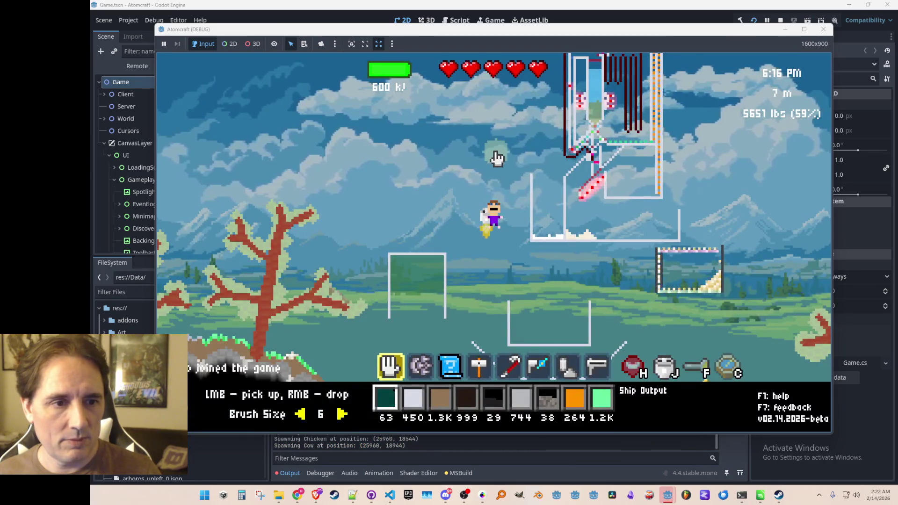
{"action": "key", "text": "i"}
{"action": "left_click", "coordinate": [439, 119]}
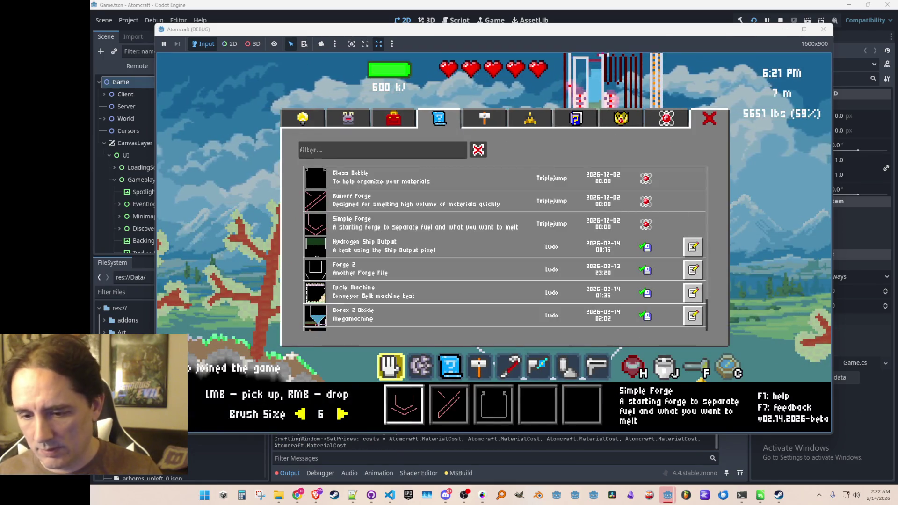
Step: Screenshot the game window's blueprints list with Snipping Tool, then close the debug game
{"action": "key", "text": "super+shift+s"}
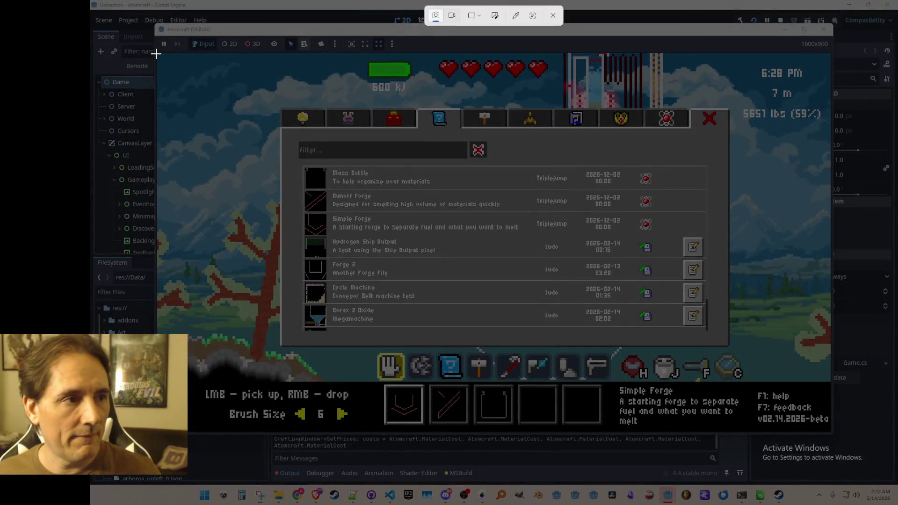
{"action": "mouse_move", "coordinate": [161, 53]}
{"action": "left_mouse_down"}
{"action": "mouse_move", "coordinate": [727, 362]}
{"action": "mouse_move", "coordinate": [830, 429]}
{"action": "left_mouse_up"}
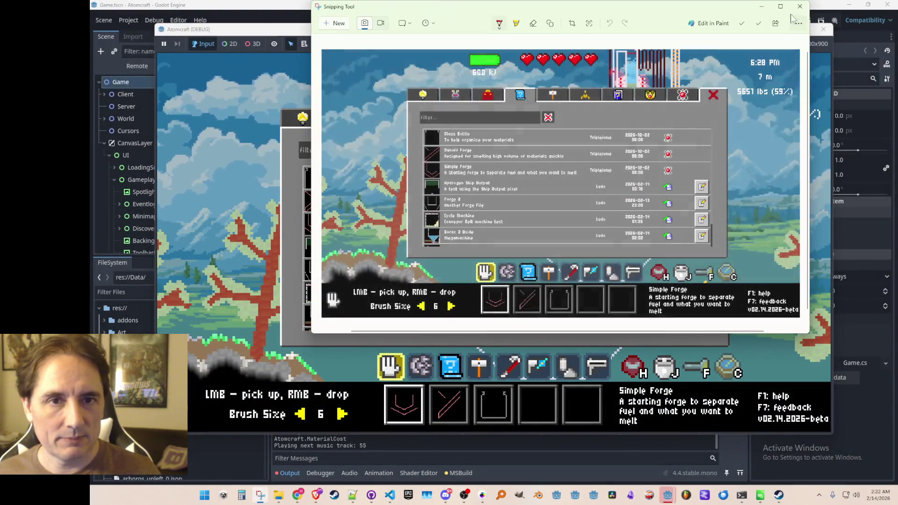
{"action": "left_click", "coordinate": [795, 7]}
{"action": "left_click", "coordinate": [779, 21]}
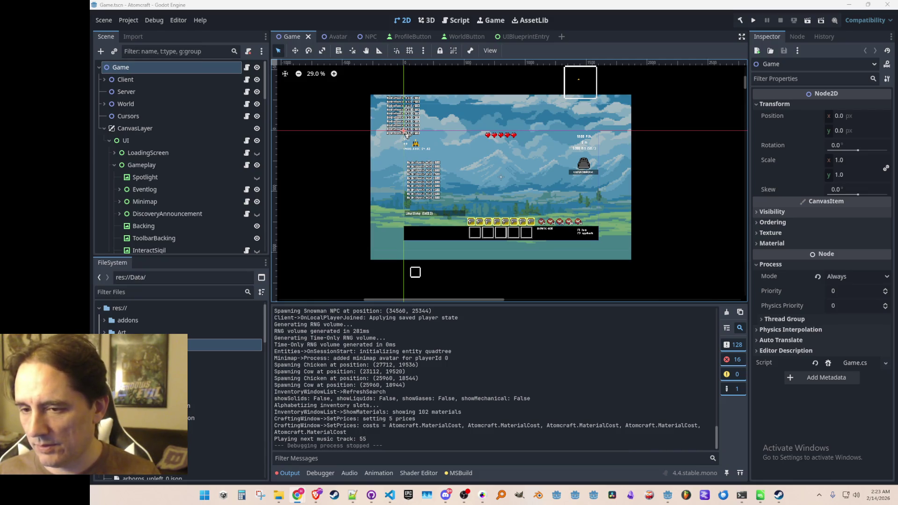
Step: Add the note that Silicon Carbide reactions don't require Electrolysis, explaining the gating reason
{"action": "mouse_move", "coordinate": [897, 95]}
{"action": "left_mouse_down"}
{"action": "mouse_move", "coordinate": [729, 96]}
{"action": "mouse_move", "coordinate": [613, 47]}
{"action": "left_mouse_up"}
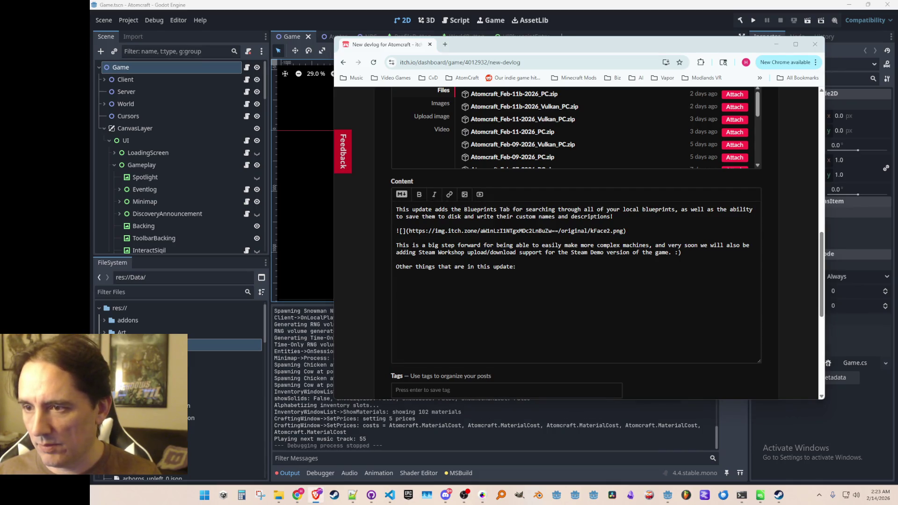
{"action": "left_click", "coordinate": [494, 279]}
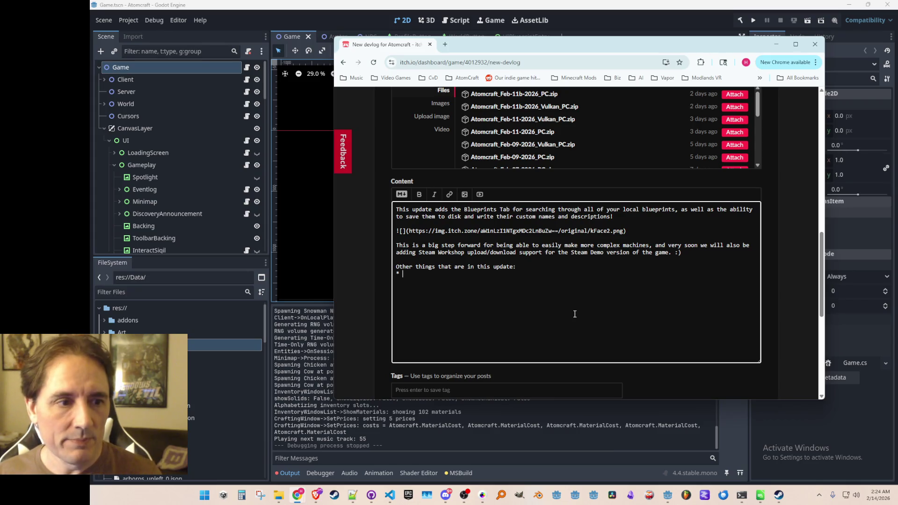
{"action": "type", "text": "Silicon Carbide"}
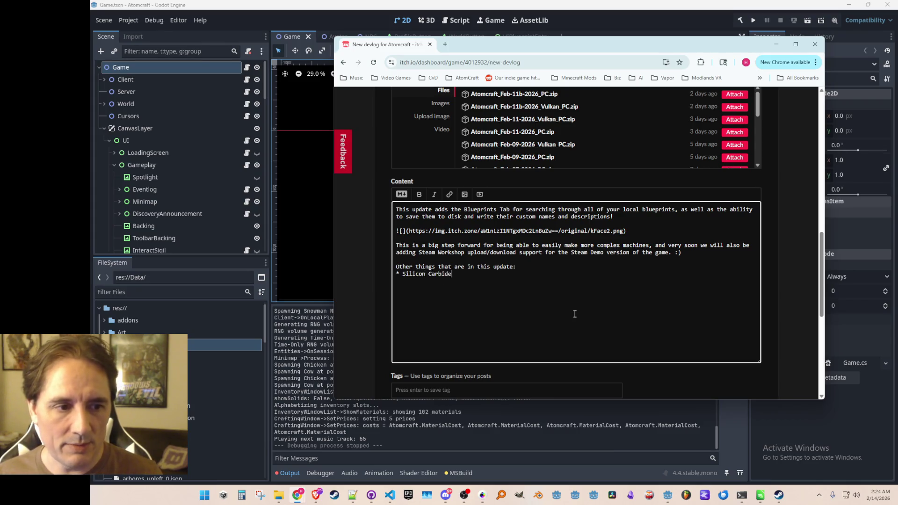
{"action": "type", "text": " reactions not"}
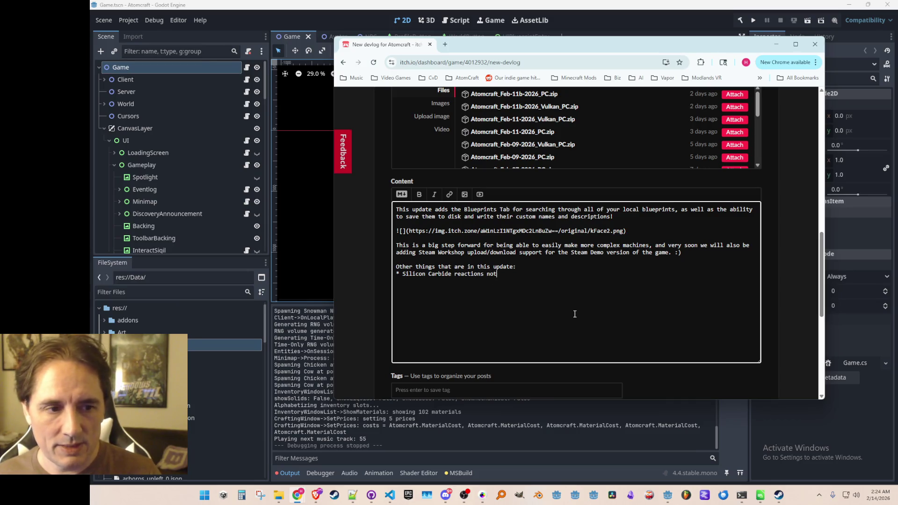
{"action": "type", "text": " require Electrol"}
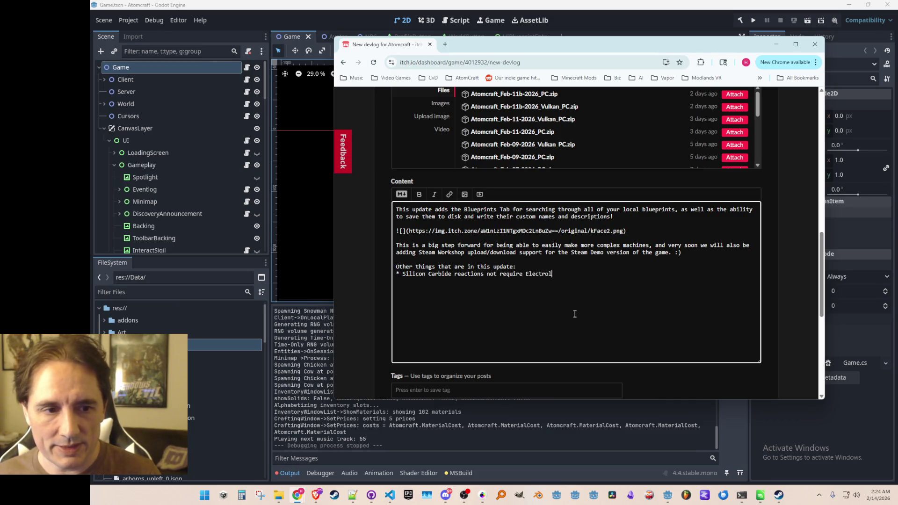
{"action": "type", "text": "ysis - this is b"}
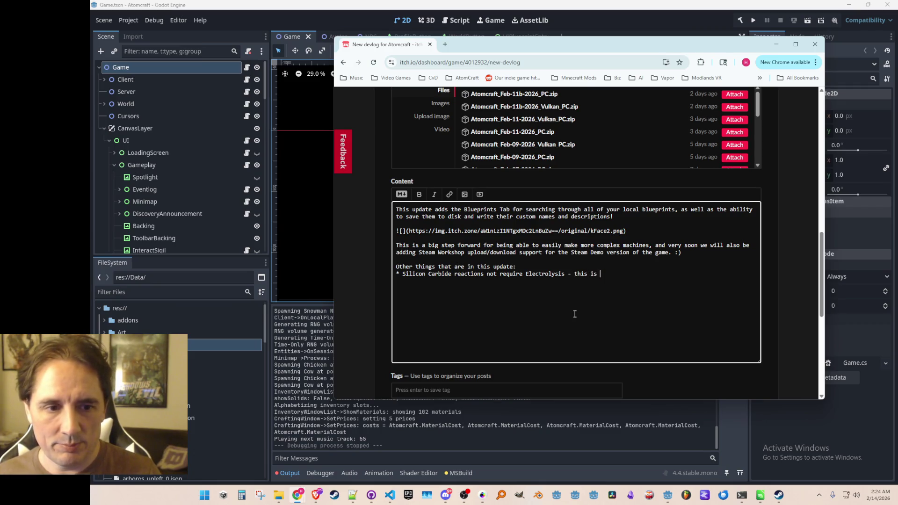
{"action": "type", "text": "oth to gate them for later in the game, "}
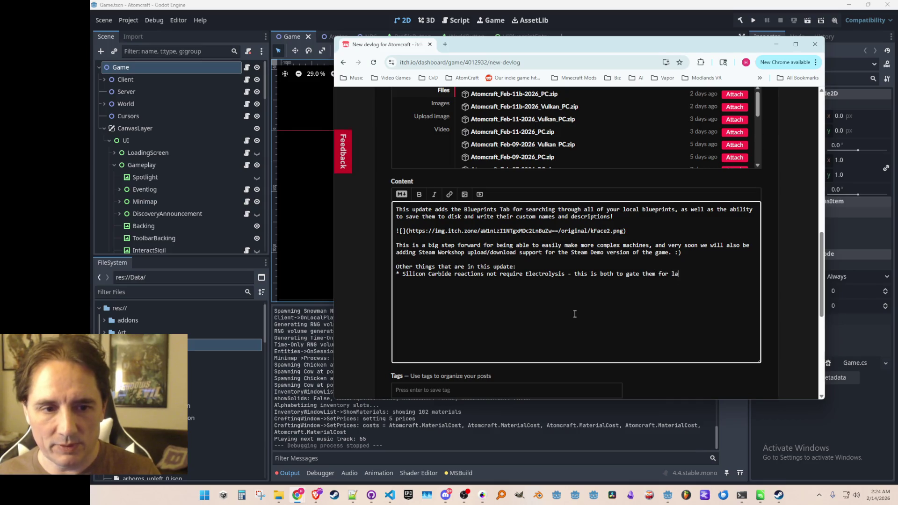
{"action": "type", "text": "and "}
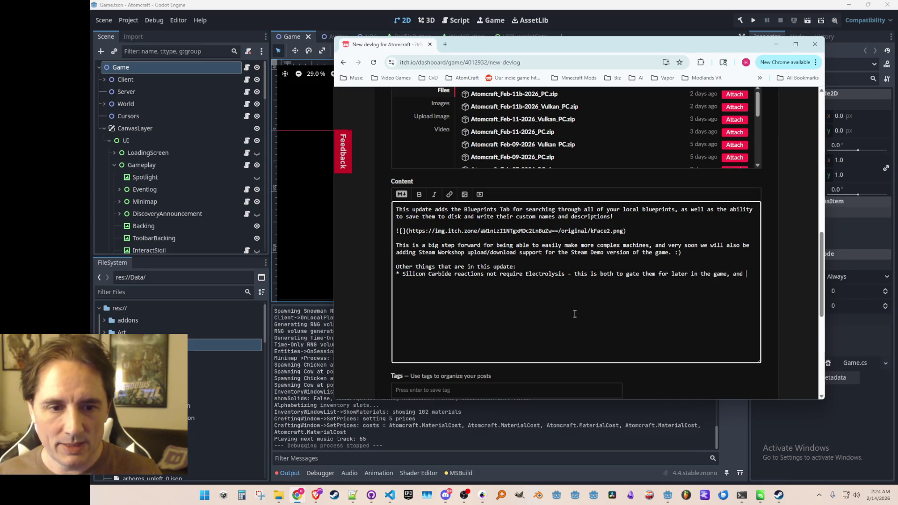
{"action": "type", "text": "also to "}
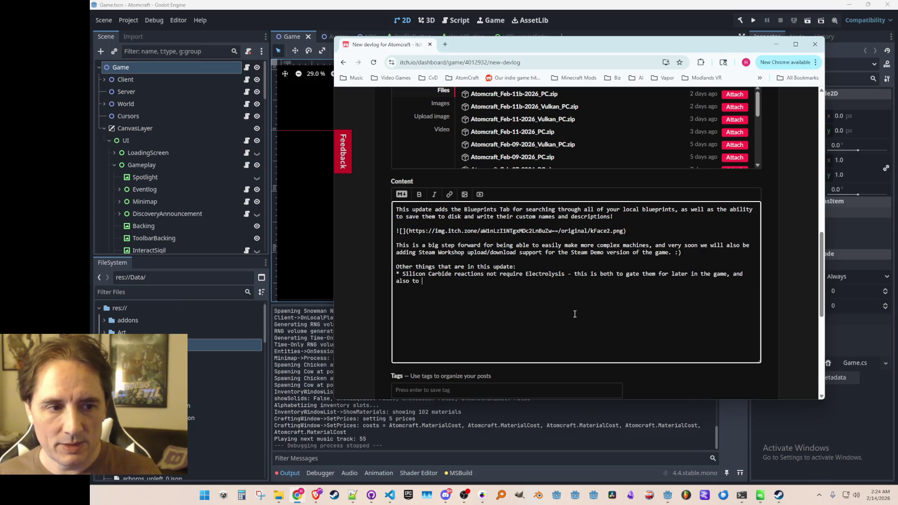
{"action": "type", "text": "prevent accidentally "}
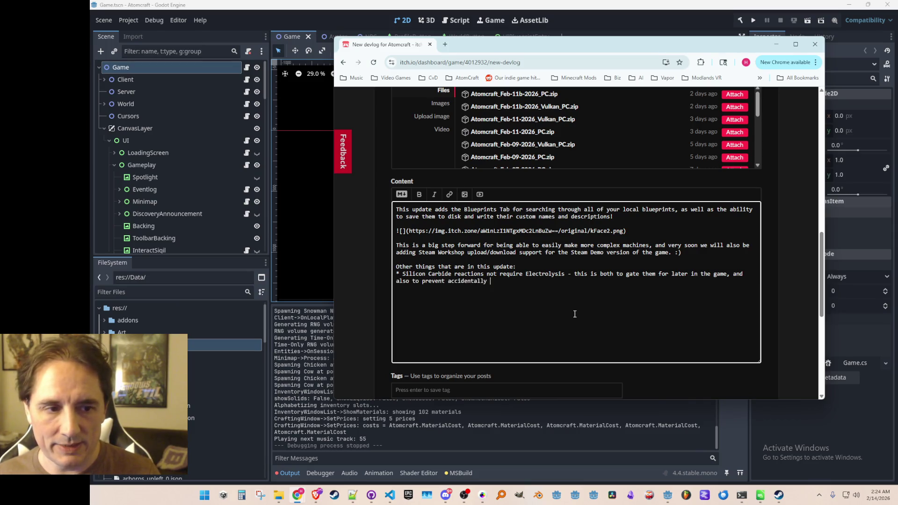
{"action": "type", "text": "making it w"}
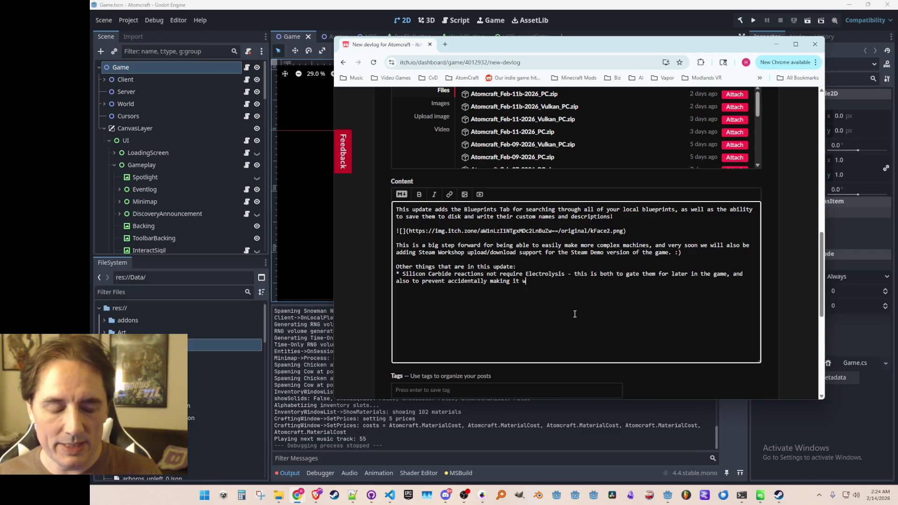
{"action": "type", "text": "hen you just want "}
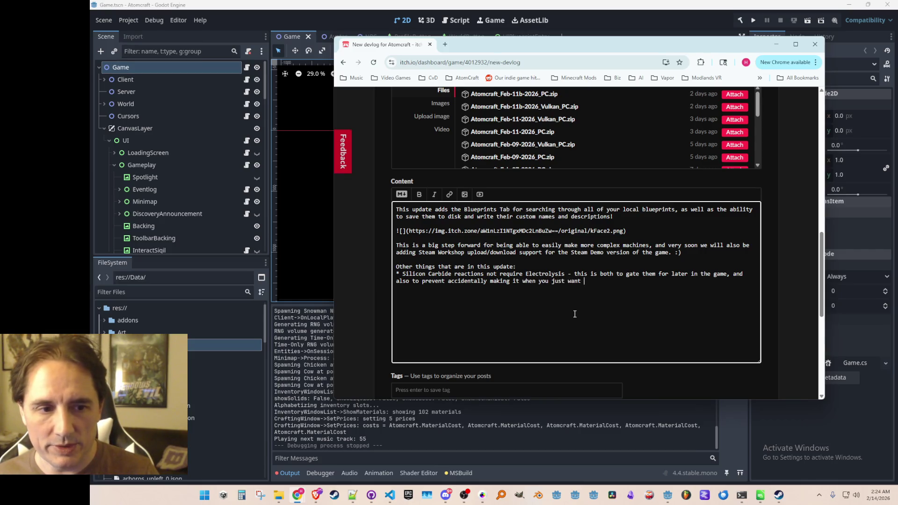
{"action": "type", "text": "to extract Silicon :)"}
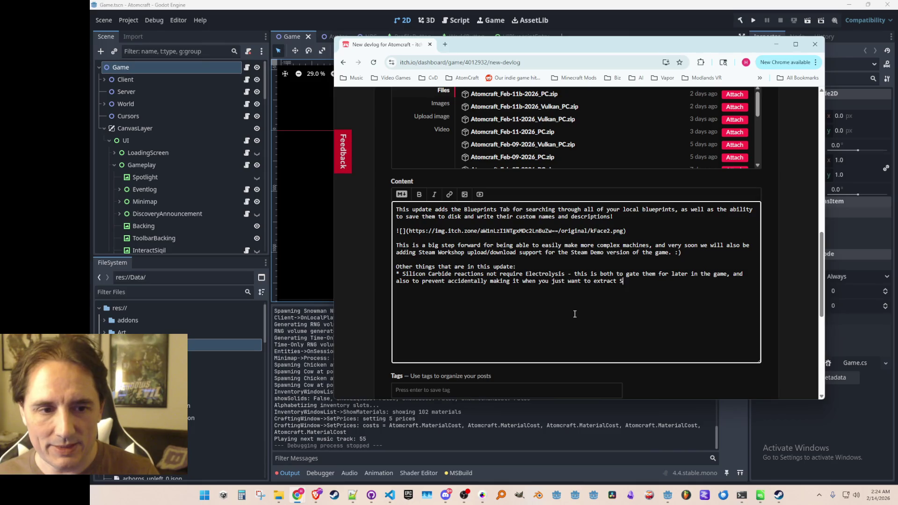
{"action": "key", "text": "Return"}
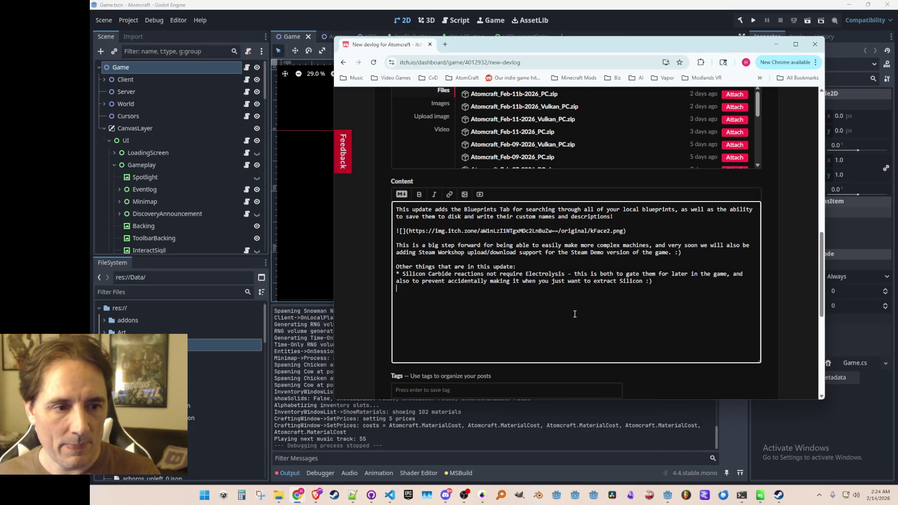
Step: Start a new '*' bullet line below the Silicon Carbide note
{"action": "type", "text": "*"}
{"action": "key", "text": "Up"}
{"action": "key", "text": "Up"}
{"action": "type", "text": "Quality"}
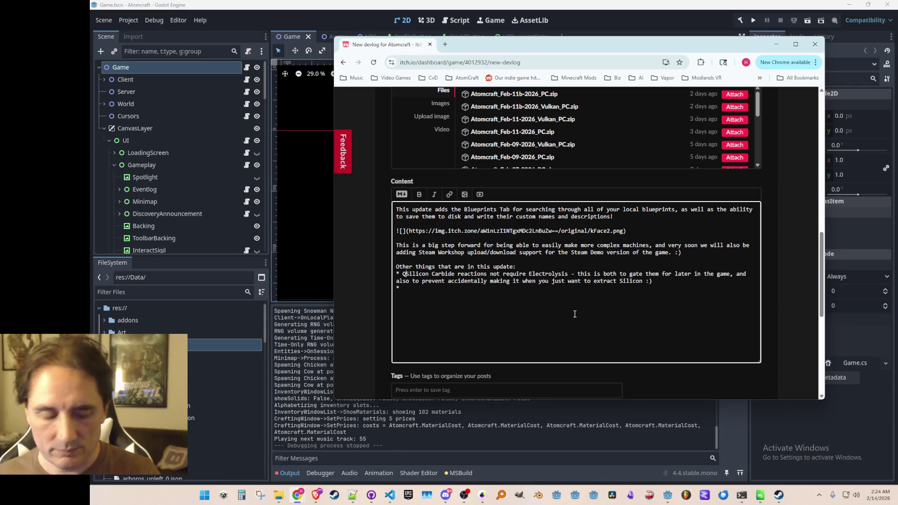
{"action": "key", "text": "BackSpace"}
{"action": "key", "text": "BackSpace"}
{"action": "key", "text": "BackSpace"}
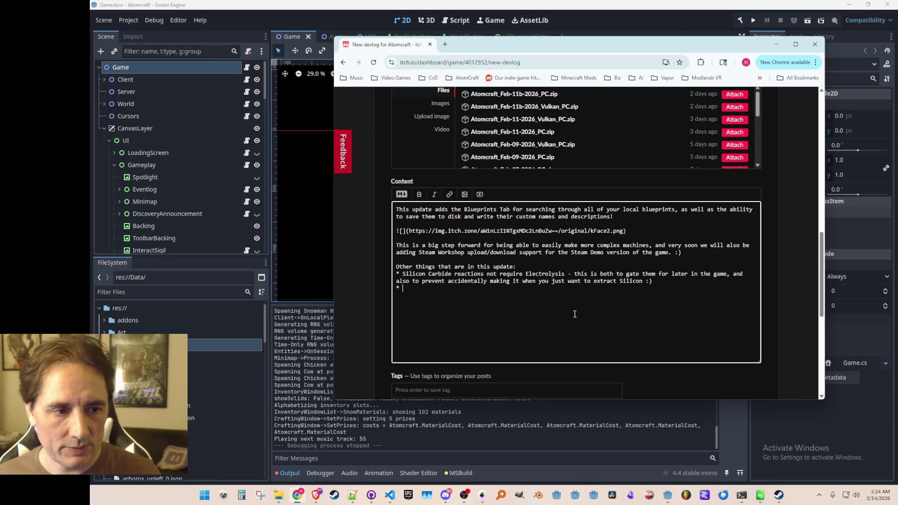
{"action": "key", "text": "Down"}
{"action": "key", "text": "Down"}
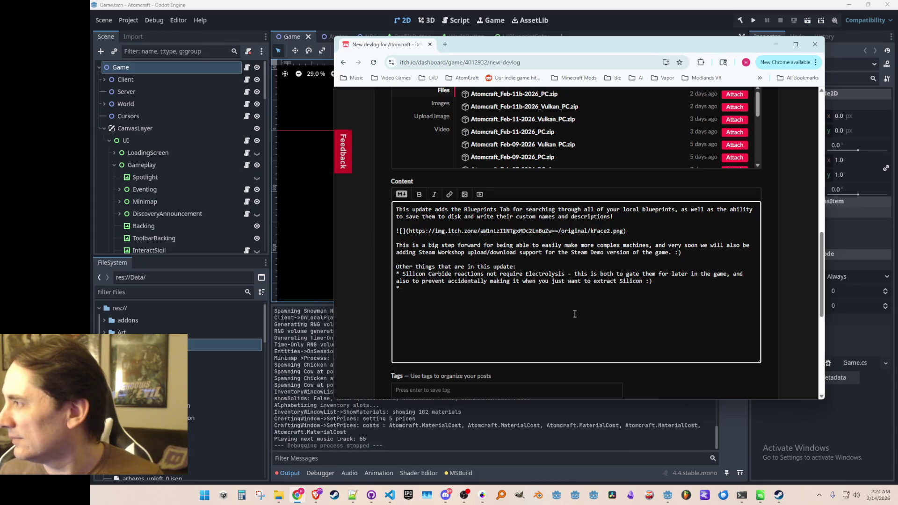
Step: Write the BUGFIX note: laser aim corrects angle only when cursor is nearer the avatar than the origin
{"action": "type", "text": "BUGFI"}
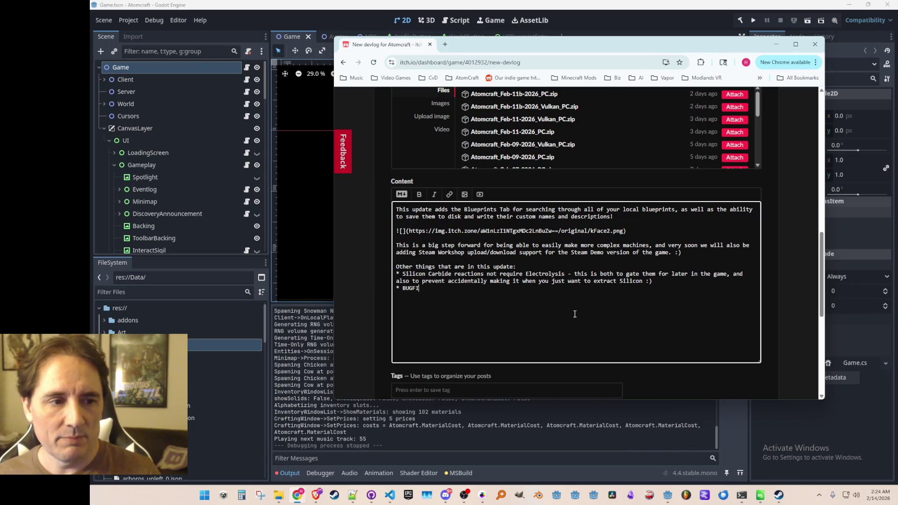
{"action": "type", "text": "X: laser "}
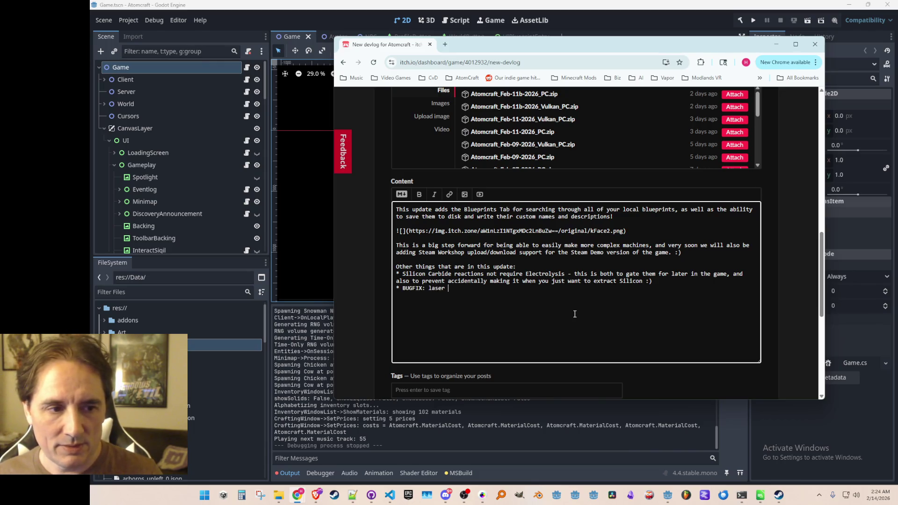
{"action": "type", "text": "aim "}
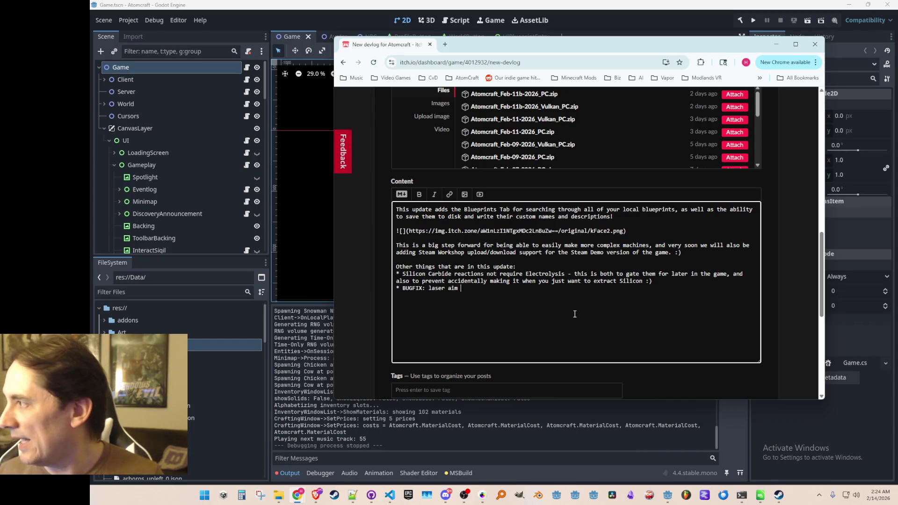
{"action": "type", "text": "now on"}
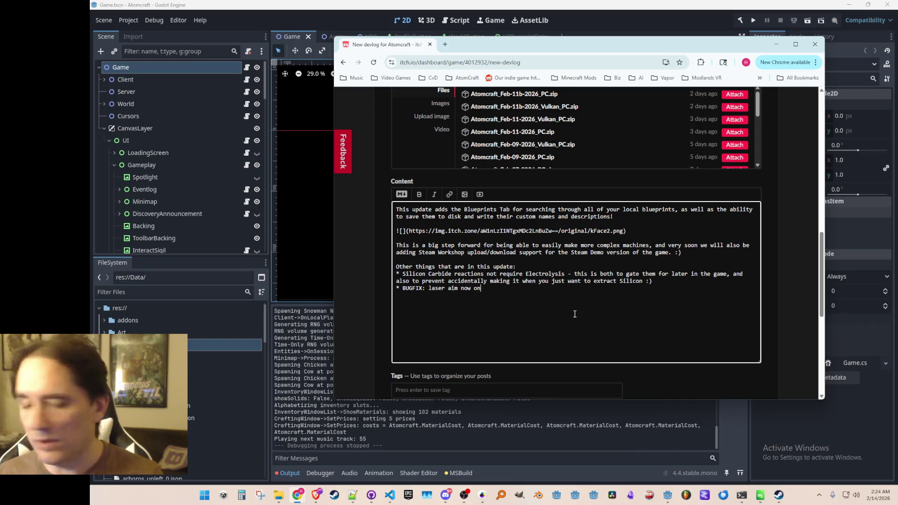
{"action": "type", "text": "ly does the "}
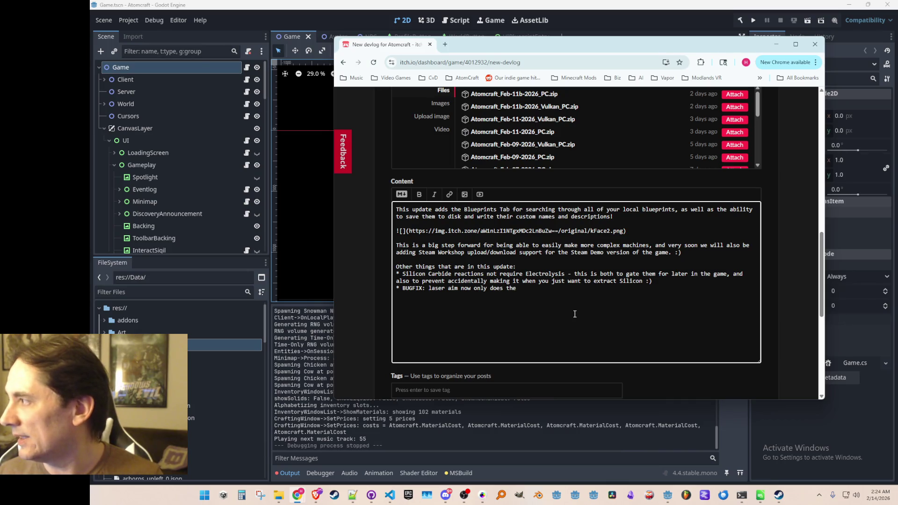
{"action": "type", "text": "angle co"}
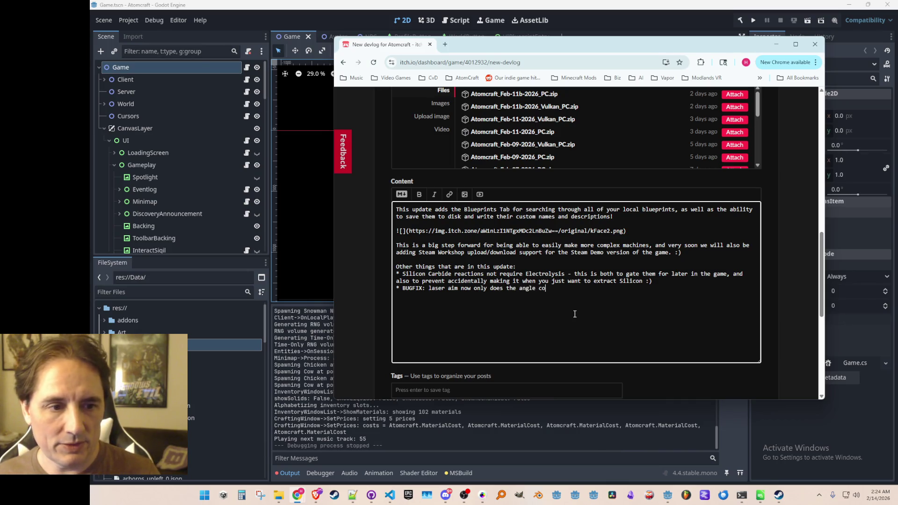
{"action": "type", "text": "rrection when the"}
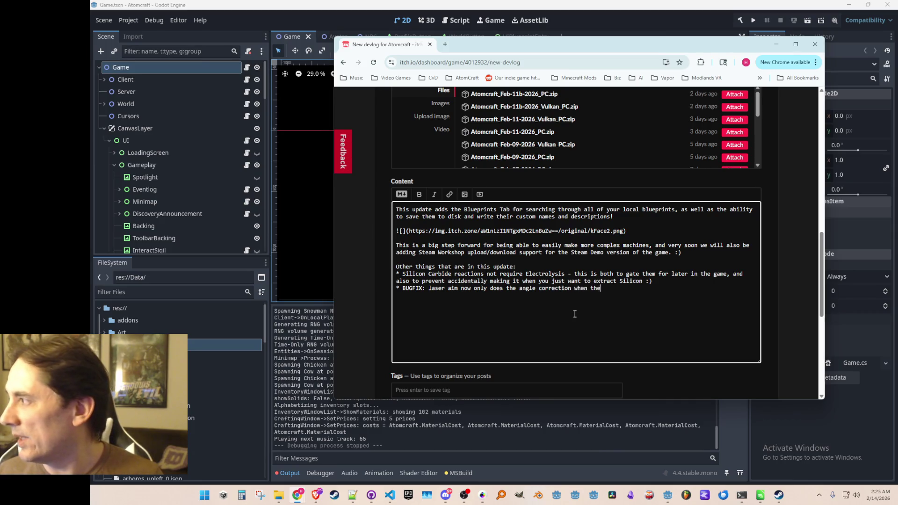
{"action": "type", "text": " cursor is inside"}
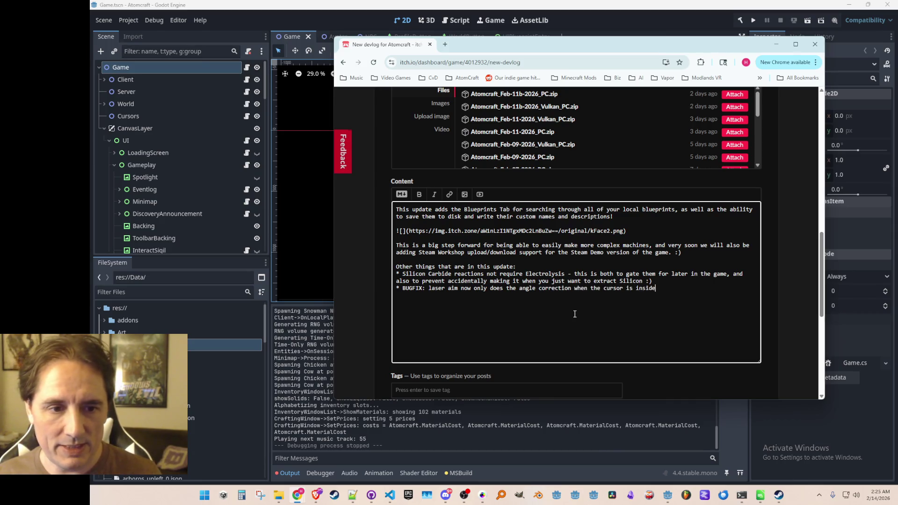
{"action": "key", "text": "BackSpace"}
{"action": "key", "text": "BackSpace"}
{"action": "key", "text": "BackSpace"}
{"action": "key", "text": "BackSpace"}
{"action": "key", "text": "BackSpace"}
{"action": "key", "text": "BackSpace"}
{"action": "type", "text": "near"}
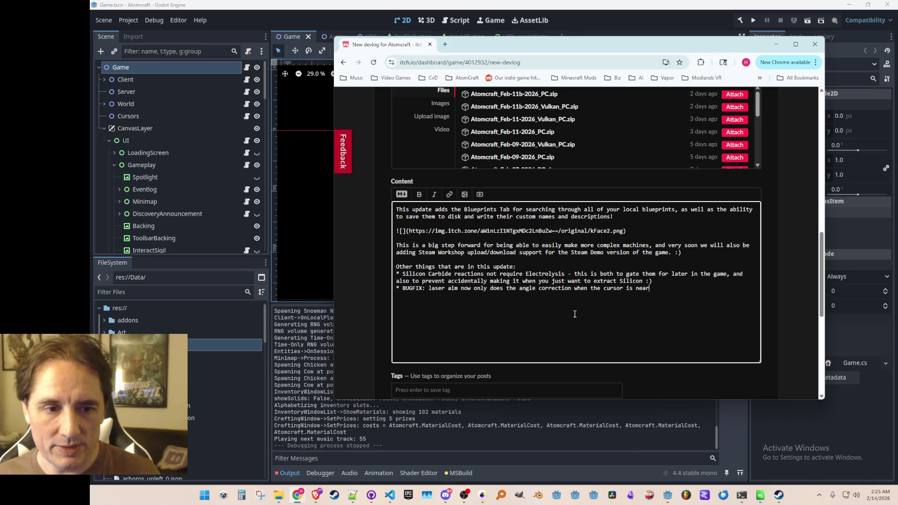
{"action": "type", "text": "er to the avata"}
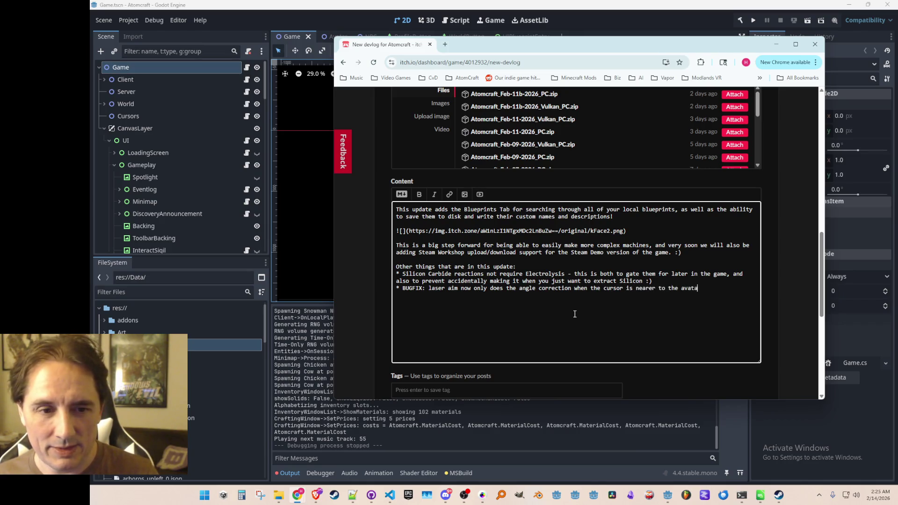
{"action": "type", "text": "r than the laser "}
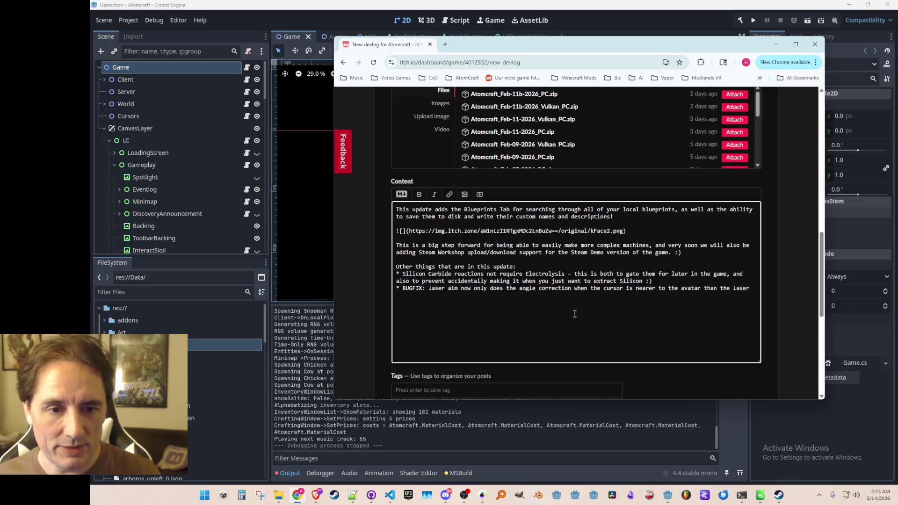
{"action": "type", "text": "origin point ("}
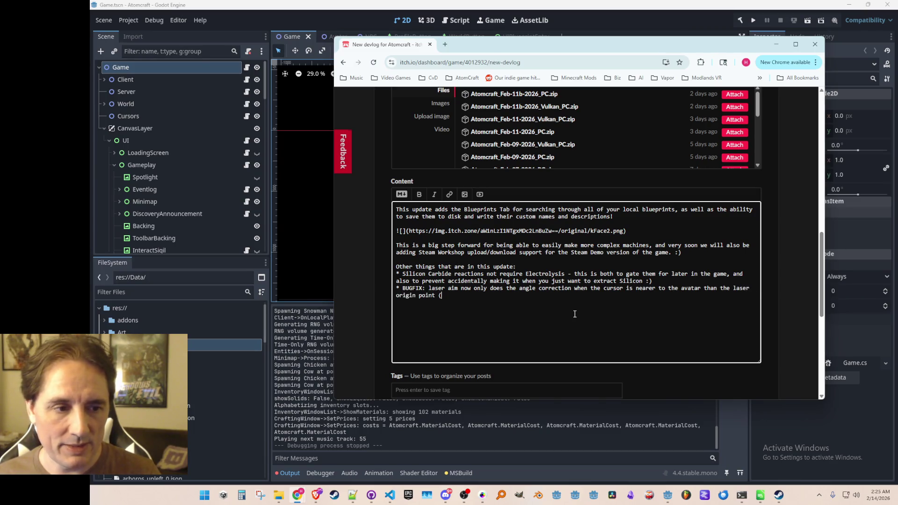
{"action": "type", "text": "fixes the "}
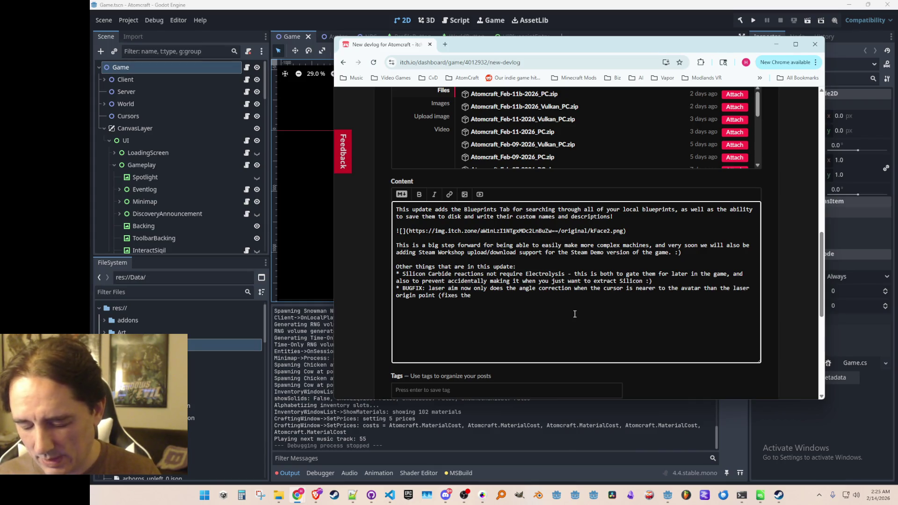
{"action": "type", "text": "accuracy issure"}
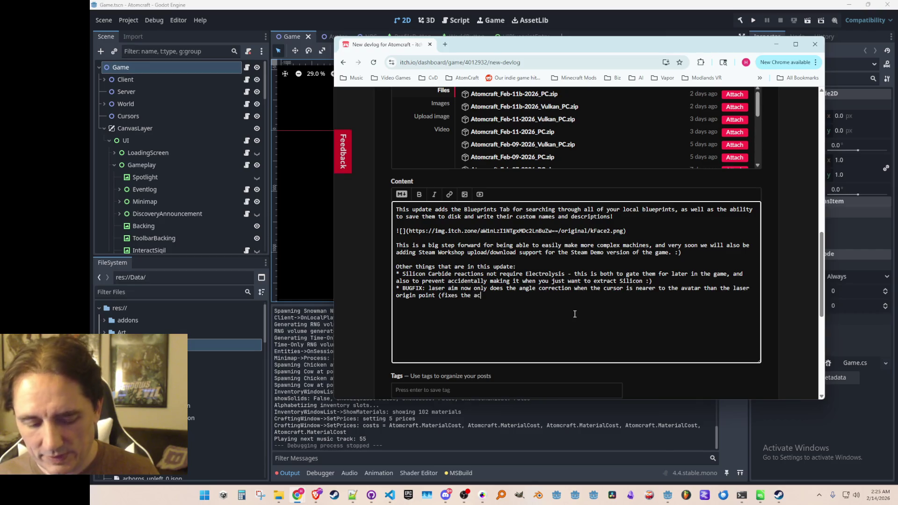
{"action": "key", "text": "BackSpace"}
{"action": "key", "text": "BackSpace"}
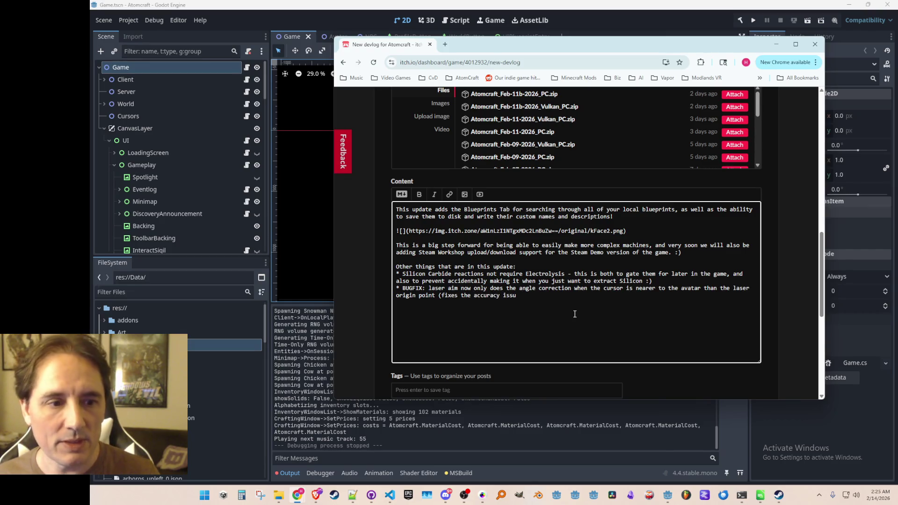
{"action": "type", "text": "e with the previous "}
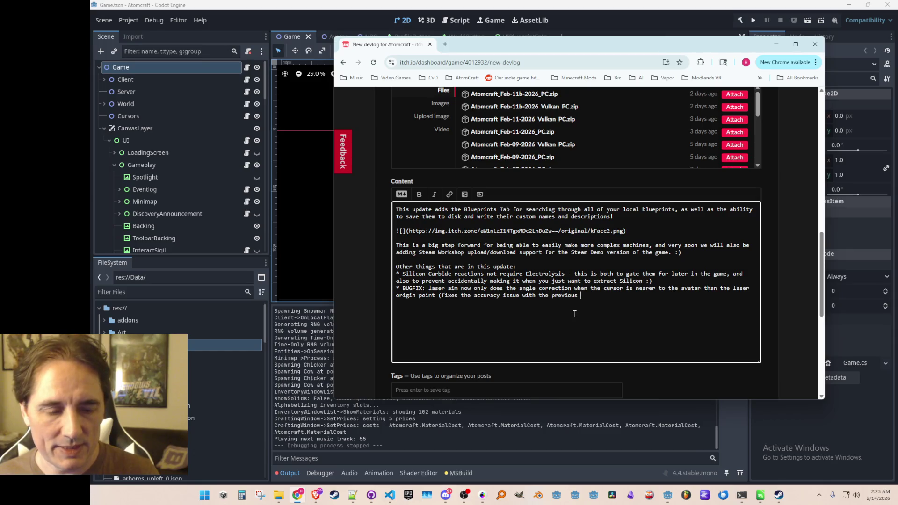
{"action": "type", "text": "aim fix)"}
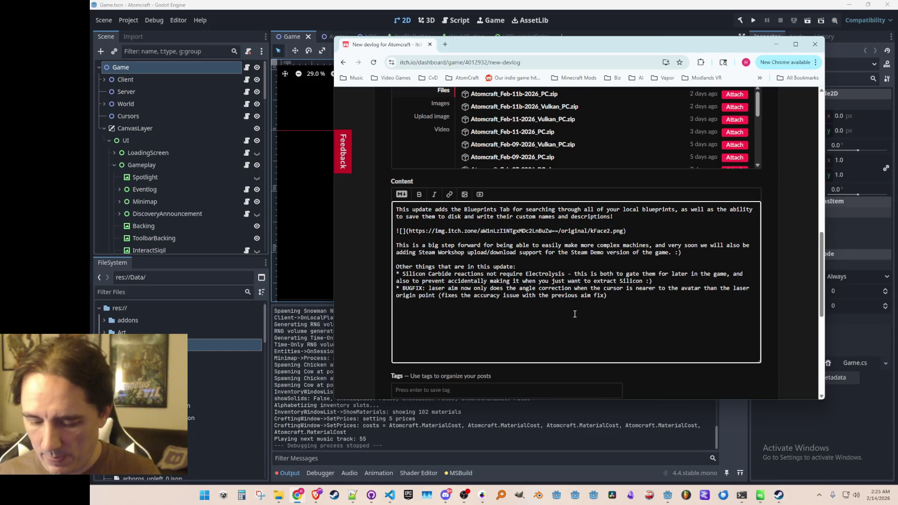
{"action": "key", "text": "Return"}
{"action": "type", "text": "* BUGFIX:"}
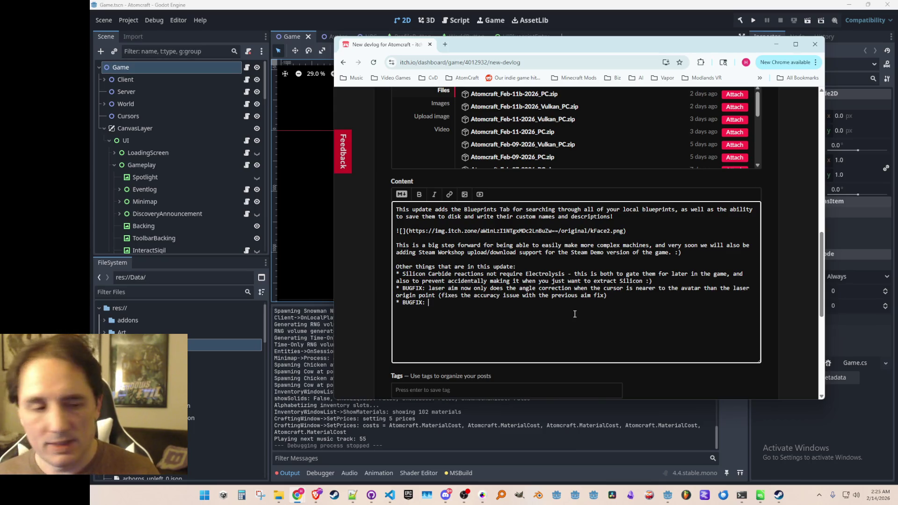
Step: Finish the note 'Element Discovery now happens anytime you get an element, not just with the Hand Tool'
{"action": "type", "text": "Element Dis"}
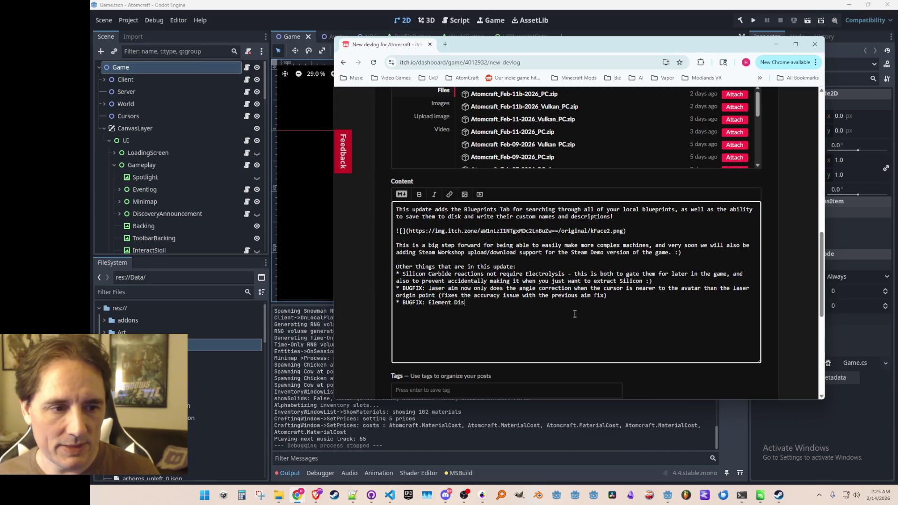
{"action": "type", "text": "covery now happen"}
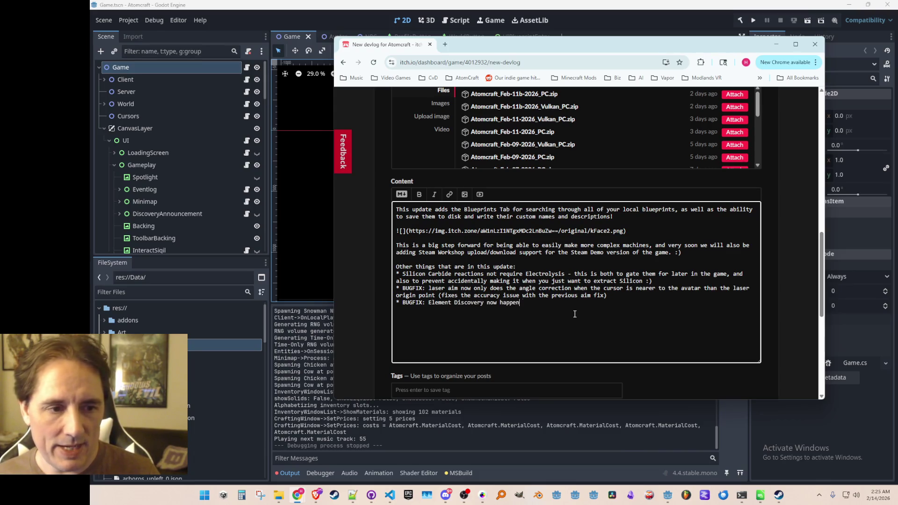
{"action": "type", "text": "s a"}
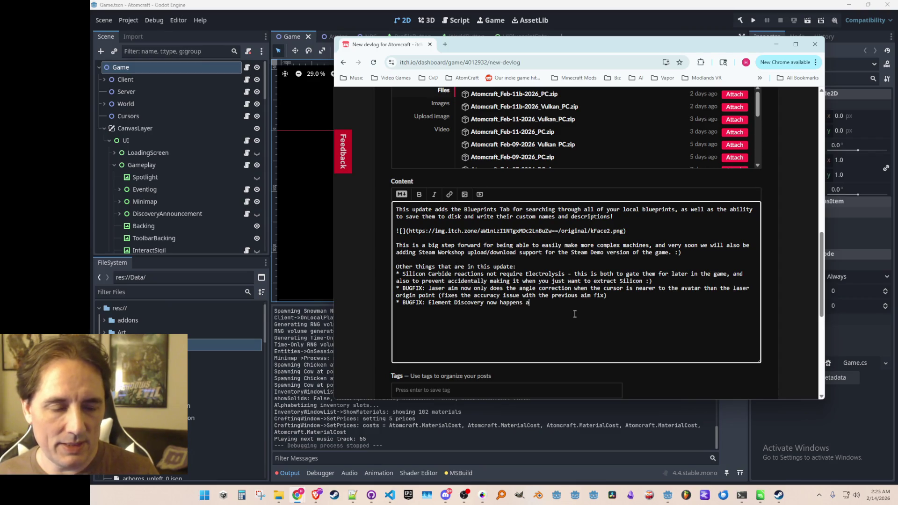
{"action": "type", "text": "nytime you get "}
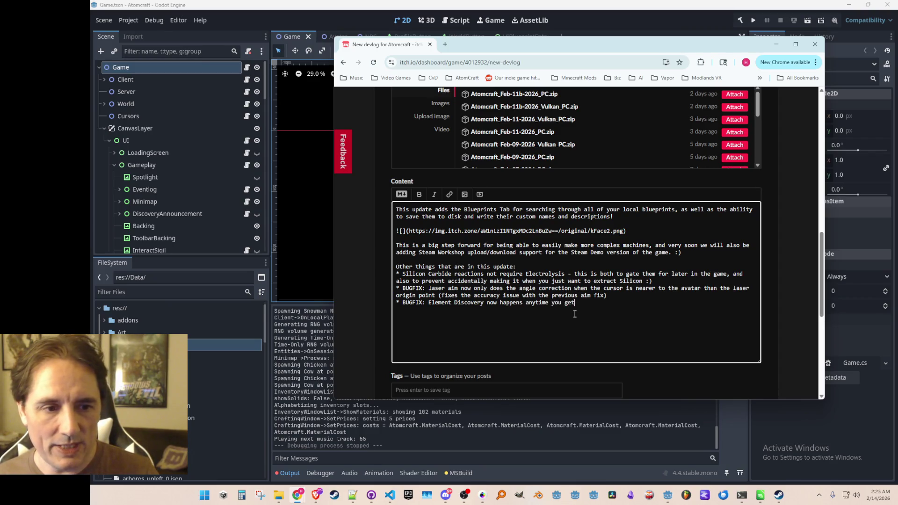
{"action": "type", "text": "the"}
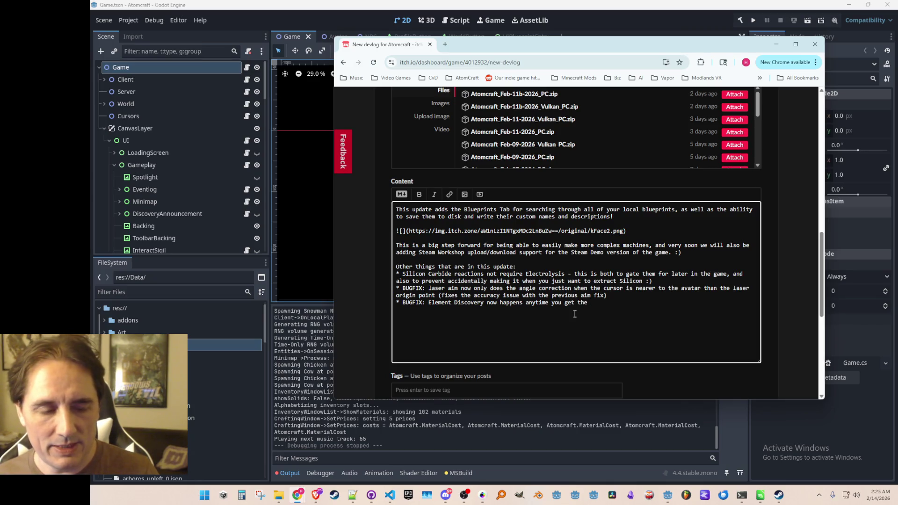
{"action": "key", "text": "BackSpace"}
{"action": "key", "text": "BackSpace"}
{"action": "key", "text": "BackSpace"}
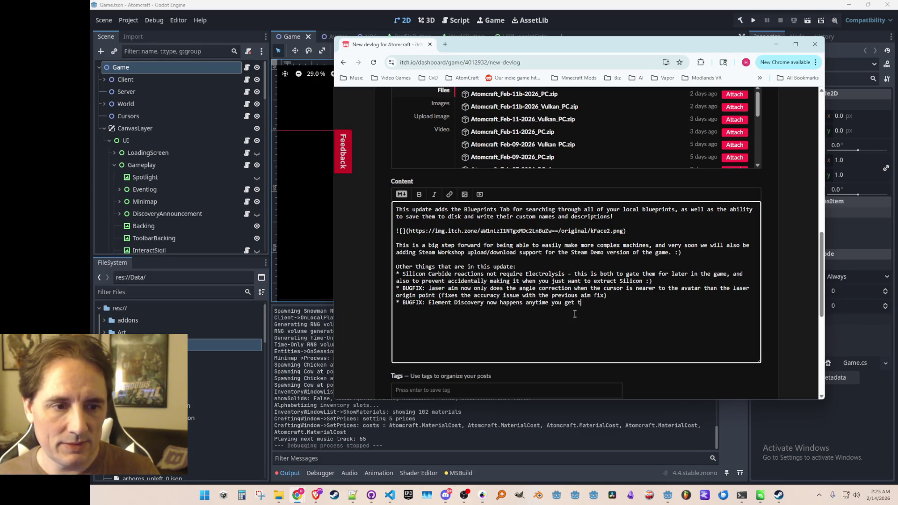
{"action": "type", "text": "an element"}
{"action": "key", "text": "BackSpace"}
{"action": "type", "text": ", "}
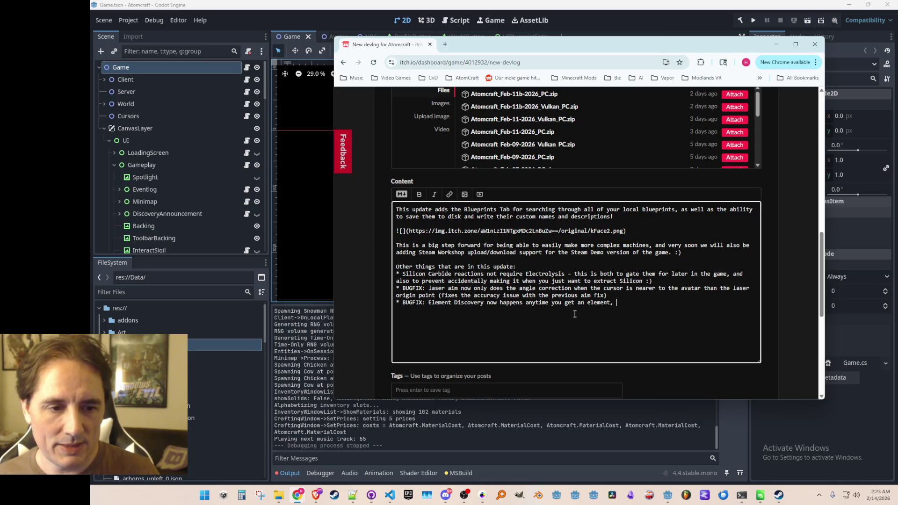
{"action": "type", "text": "not just with the Hand Tool"}
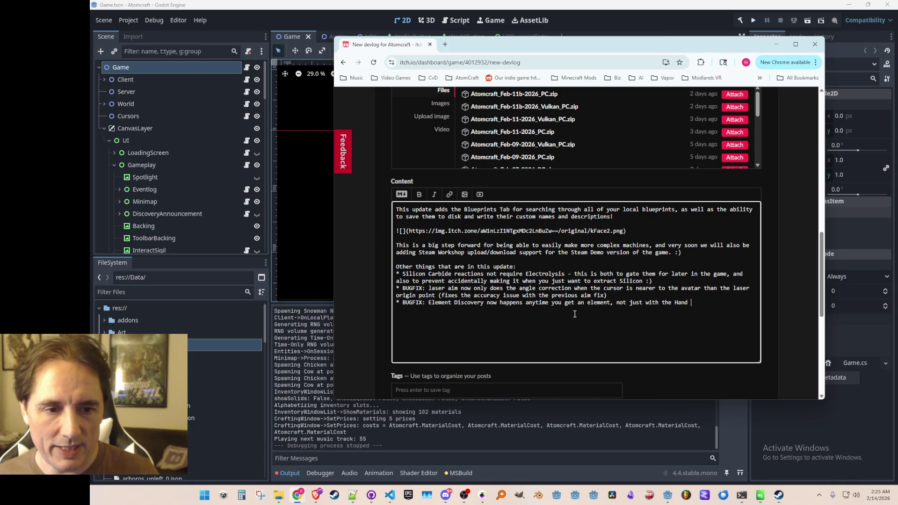
Step: Move the Element Discovery bugfix line above the laser aim bullet, each on its own line
{"action": "key", "text": "shift+End"}
{"action": "key", "text": "ctrl+x"}
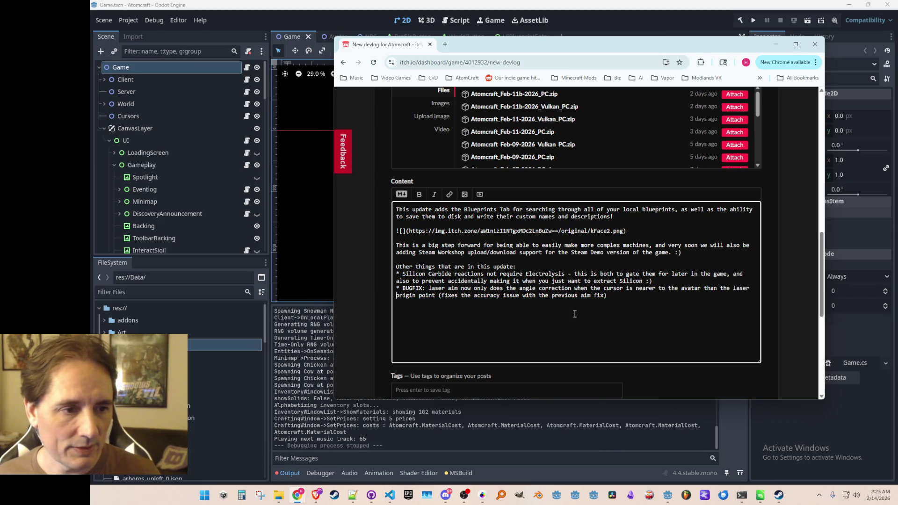
{"action": "key", "text": "Up"}
{"action": "key", "text": "Up"}
{"action": "key", "text": "ctrl+v"}
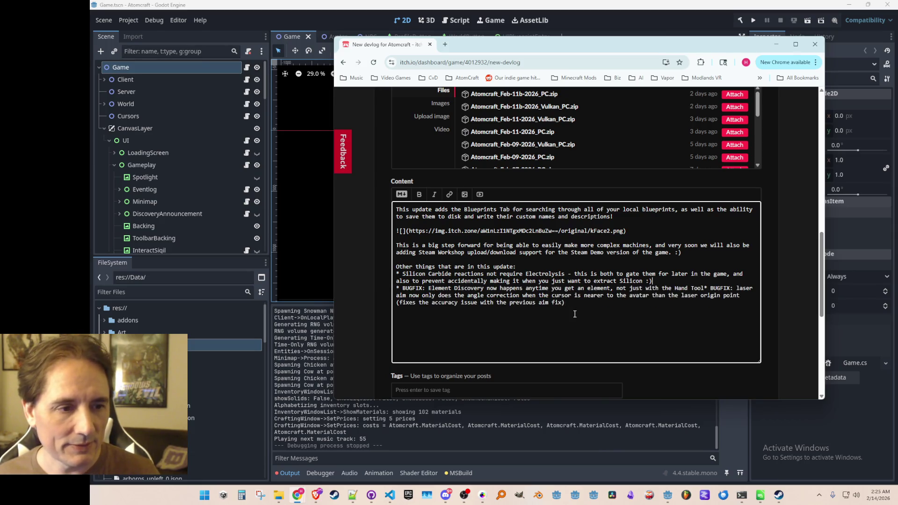
{"action": "key", "text": "Up"}
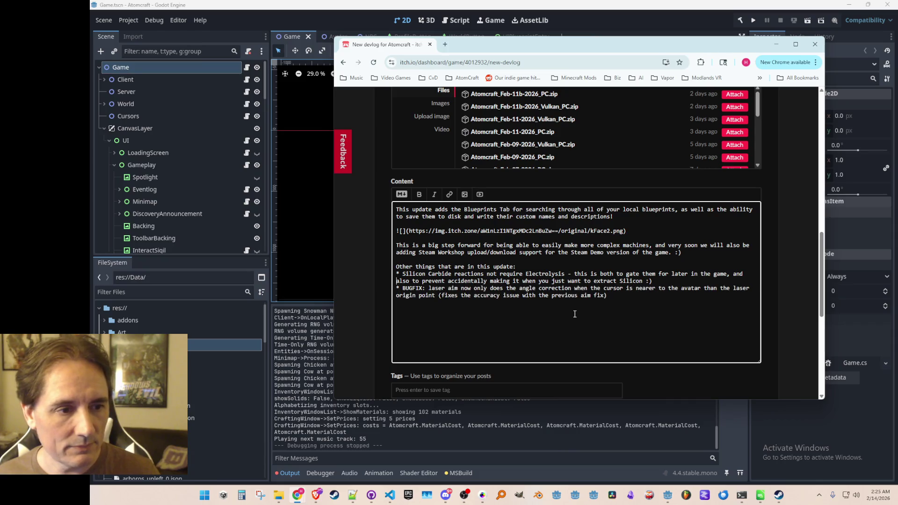
{"action": "key", "text": "Return"}
{"action": "type", "text": "* BUGFIX: Element Discovery now happens anytime you get an element, not just with the Hand Tool"}
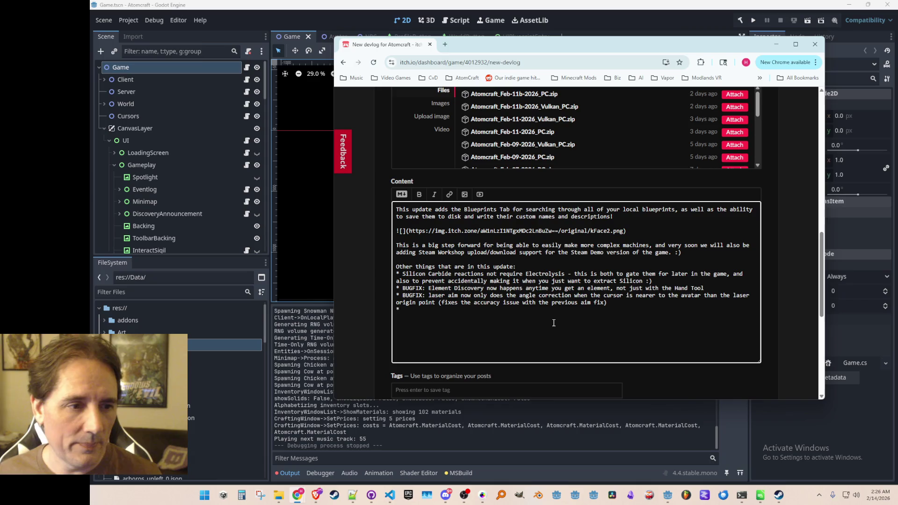
Step: Replace the stray Q with 'MISC: added the version number to the front-end'
{"action": "type", "text": "Q"}
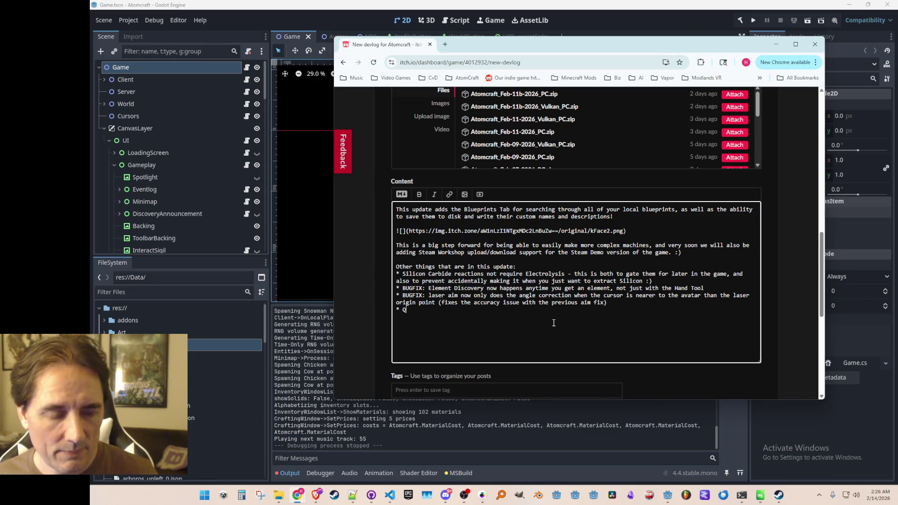
{"action": "key", "text": "BackSpace"}
{"action": "type", "text": "MISC: ad"}
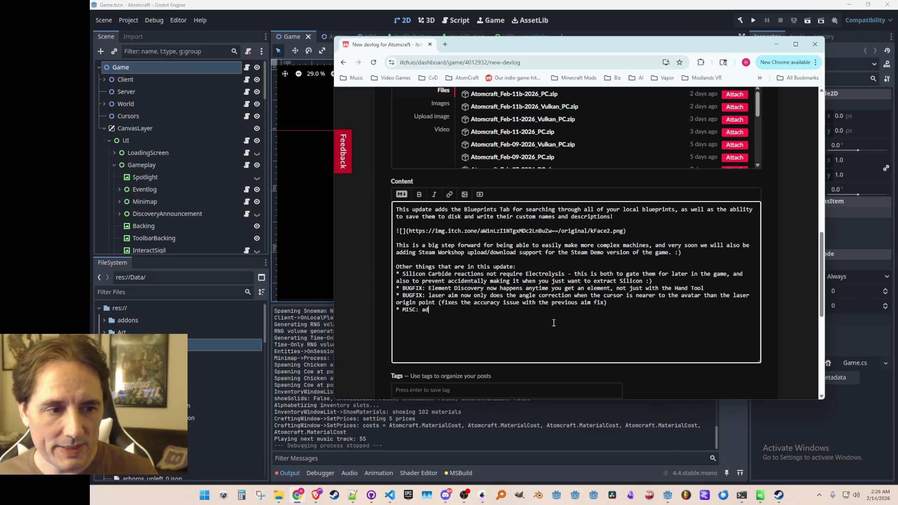
{"action": "type", "text": "ded the version number "}
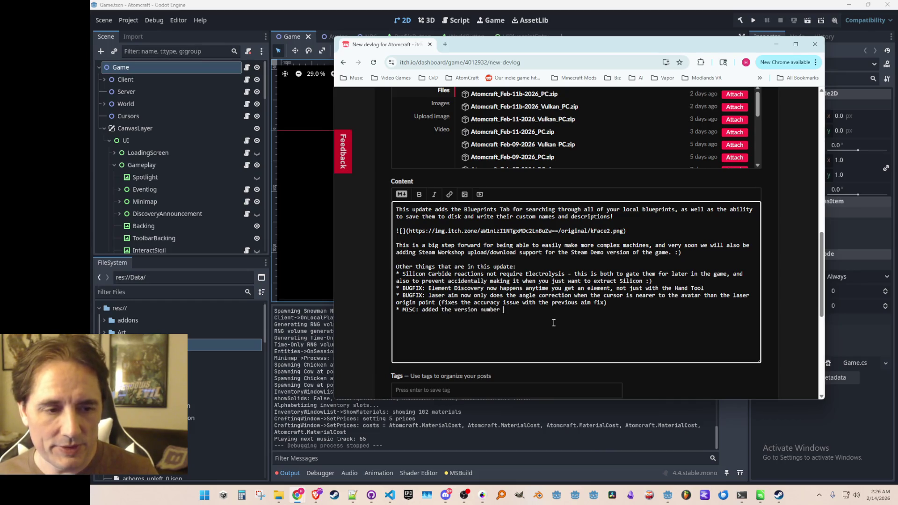
{"action": "type", "text": "to the front-end"}
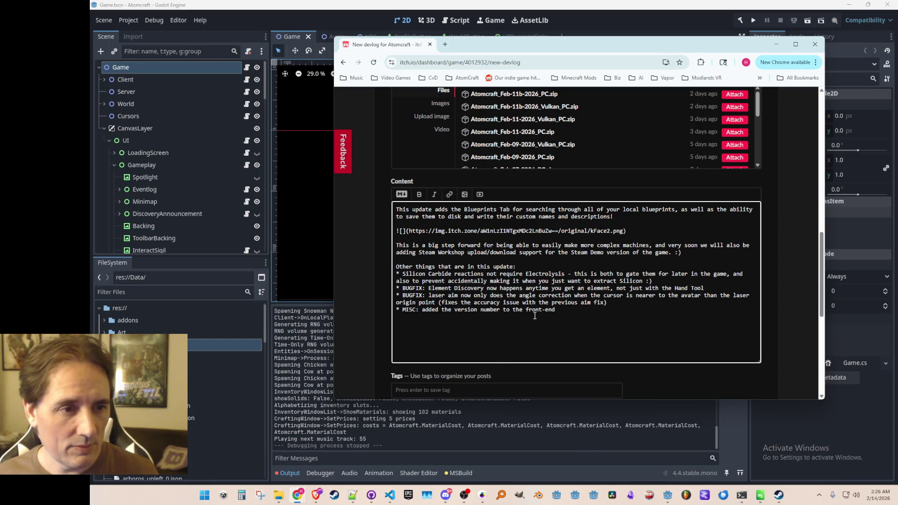
Step: Find and select the 'This is a big step forward' paragraph, undoing an accidental deletion
{"action": "scroll", "coordinate": [534, 316], "scroll_direction": "up", "scroll_amount": 1}
{"action": "scroll", "coordinate": [535, 316], "scroll_direction": "down", "scroll_amount": 1}
{"action": "scroll", "coordinate": [635, 341], "scroll_direction": "down", "scroll_amount": 3}
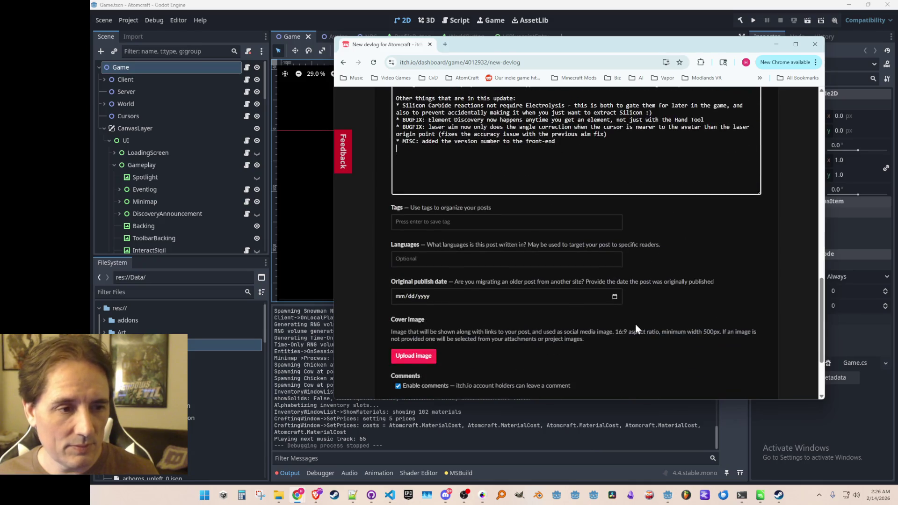
{"action": "scroll", "coordinate": [543, 332], "scroll_direction": "down", "scroll_amount": 2}
{"action": "scroll", "coordinate": [486, 302], "scroll_direction": "up", "scroll_amount": 5}
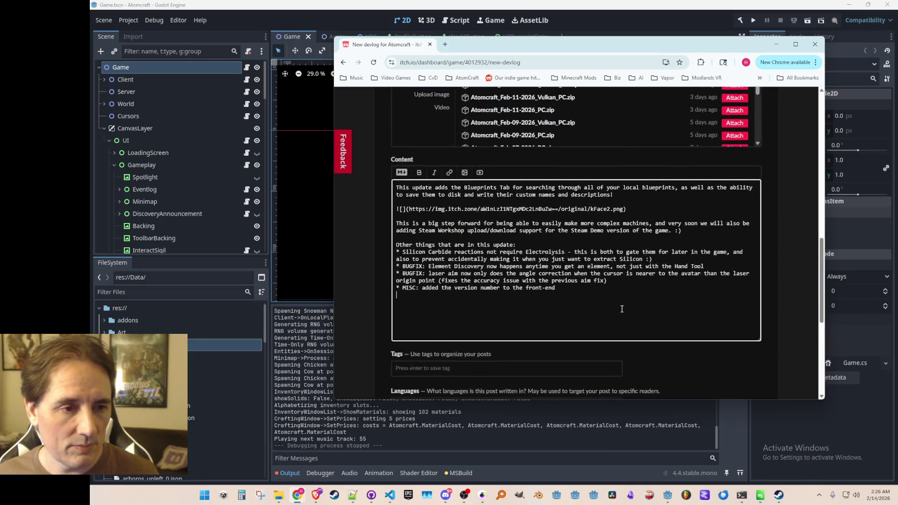
{"action": "scroll", "coordinate": [607, 262], "scroll_direction": "up", "scroll_amount": 1}
{"action": "scroll", "coordinate": [672, 239], "scroll_direction": "down", "scroll_amount": 1}
{"action": "left_click", "coordinate": [672, 238]}
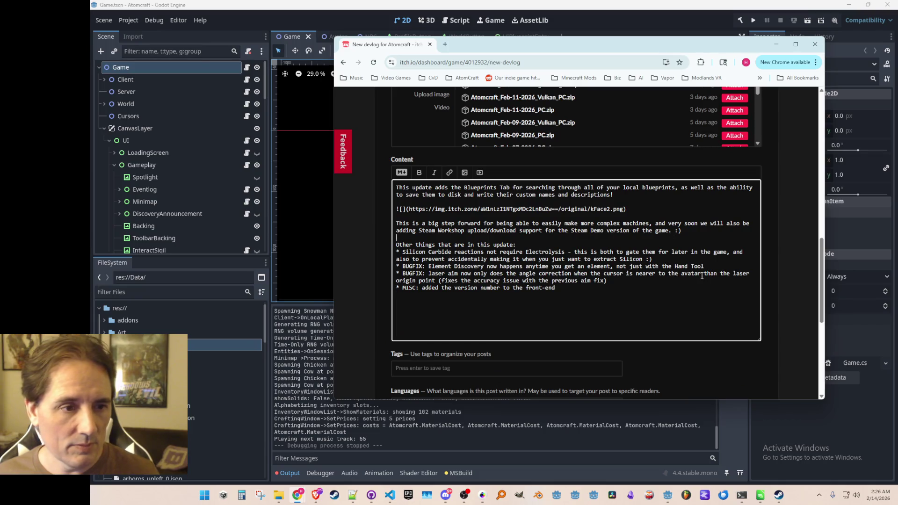
{"action": "key", "text": "shift+Down"}
{"action": "key", "text": "shift+Down"}
{"action": "key", "text": "shift+Down"}
{"action": "key", "text": "Delete"}
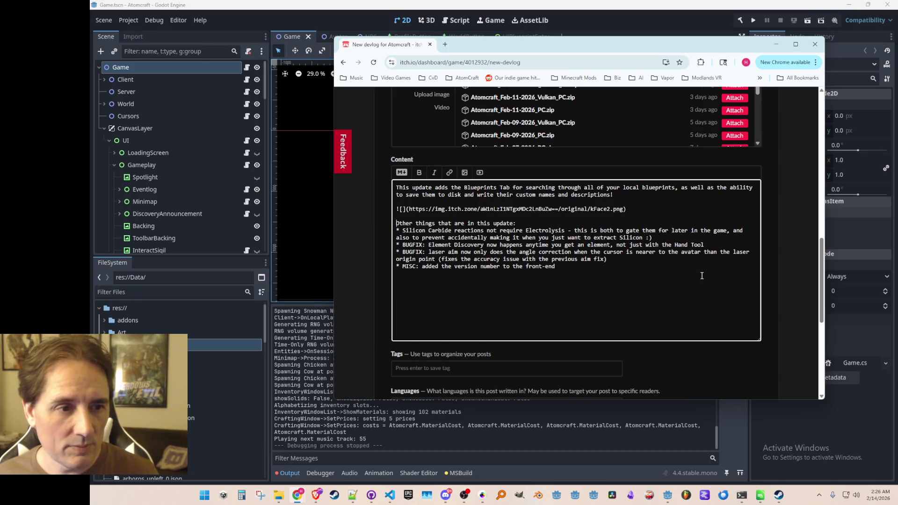
{"action": "key", "text": "ctrl+z"}
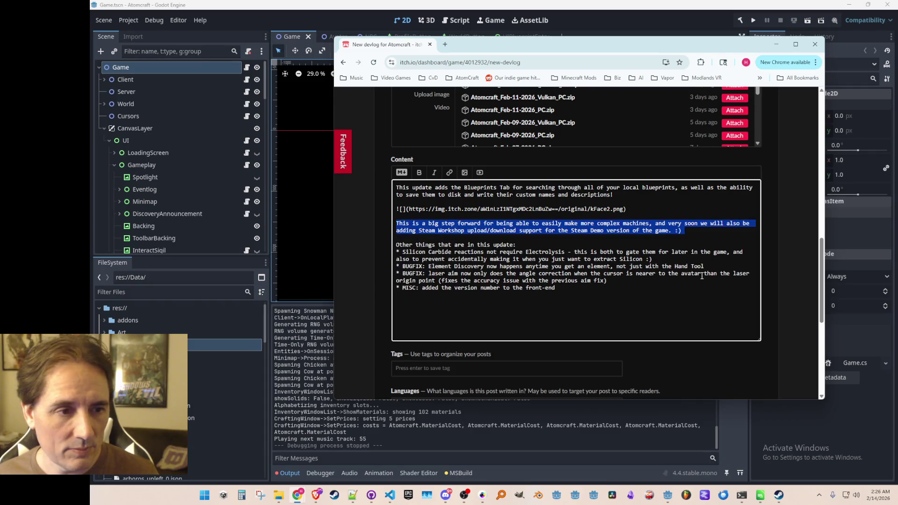
Step: Cut the paragraph, paste it after the MISC bullet, and mark the post Published
{"action": "key", "text": "Down"}
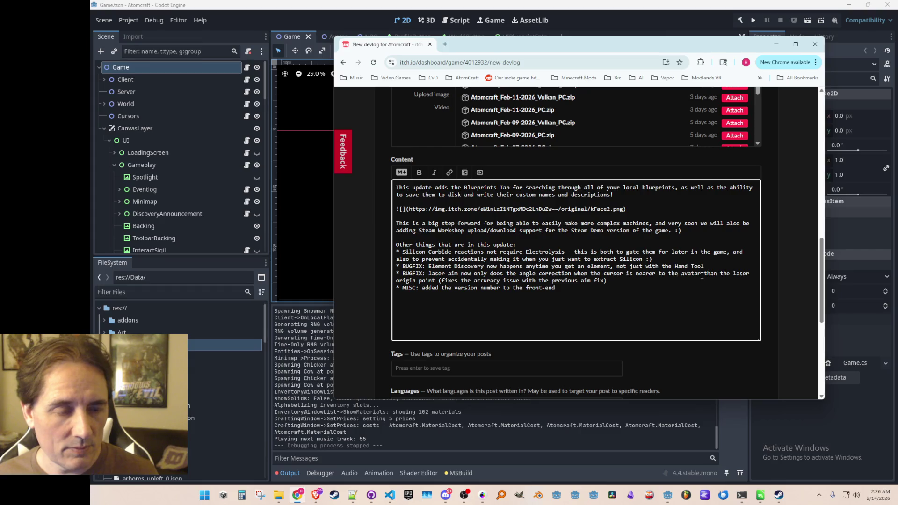
{"action": "key", "text": "shift+Down"}
{"action": "key", "text": "shift+Down"}
{"action": "key", "text": "Delete"}
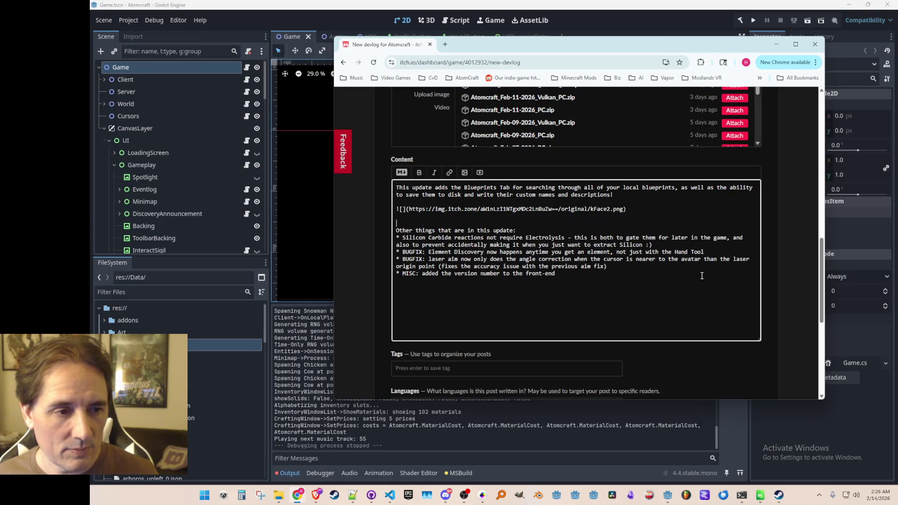
{"action": "key", "text": "ctrl+v"}
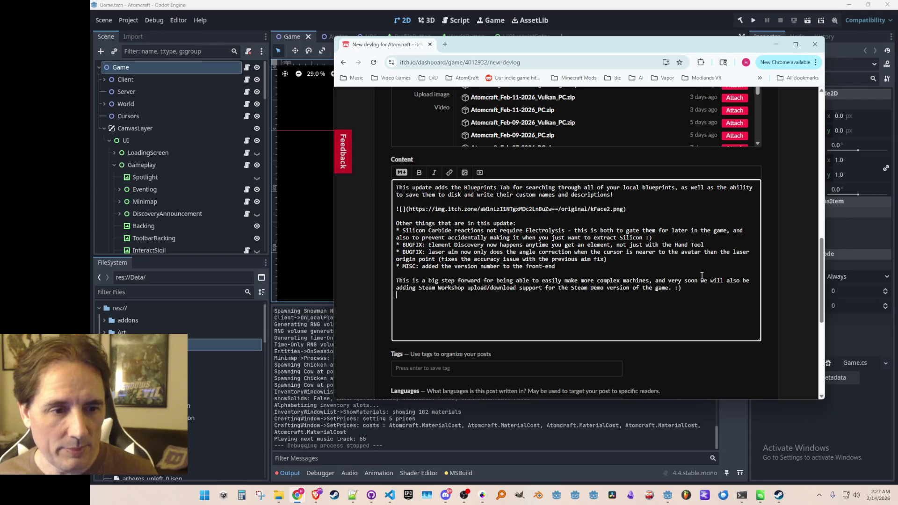
{"action": "scroll", "coordinate": [536, 235], "scroll_direction": "down", "scroll_amount": 5}
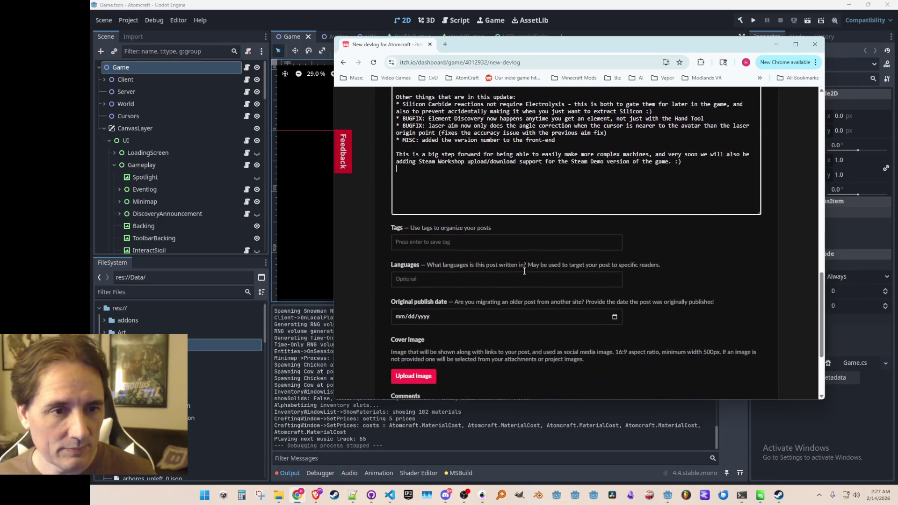
{"action": "left_click", "coordinate": [398, 307]}
Step: Save the devlog and review the live 'Added Blueprints Tab and more!!!' post page
{"action": "left_click", "coordinate": [403, 326]}
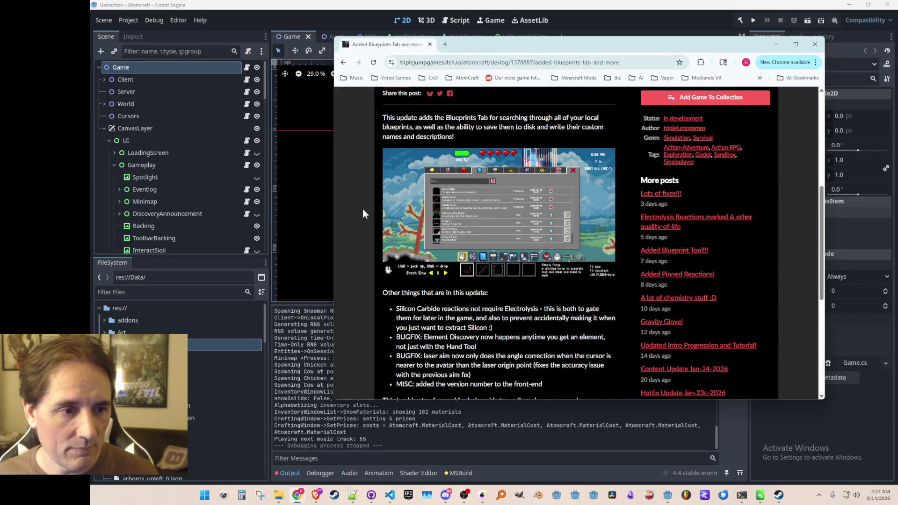
{"action": "scroll", "coordinate": [360, 199], "scroll_direction": "down", "scroll_amount": 3}
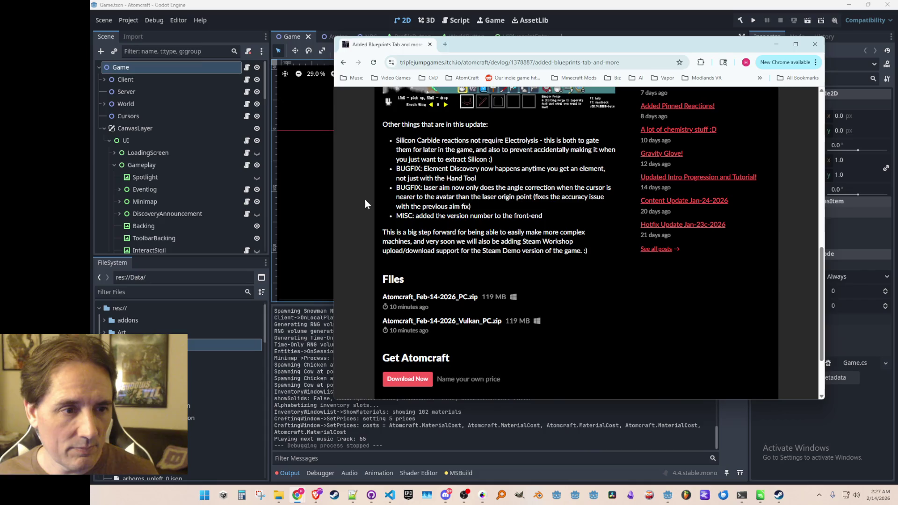
{"action": "scroll", "coordinate": [365, 203], "scroll_direction": "down", "scroll_amount": 1}
{"action": "scroll", "coordinate": [364, 203], "scroll_direction": "up", "scroll_amount": 4}
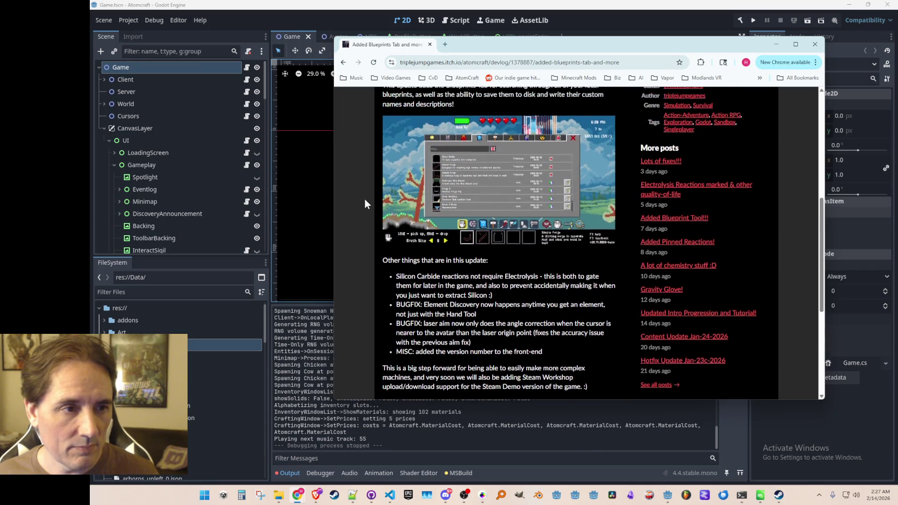
{"action": "scroll", "coordinate": [366, 200], "scroll_direction": "up", "scroll_amount": 1}
{"action": "scroll", "coordinate": [366, 201], "scroll_direction": "down", "scroll_amount": 1}
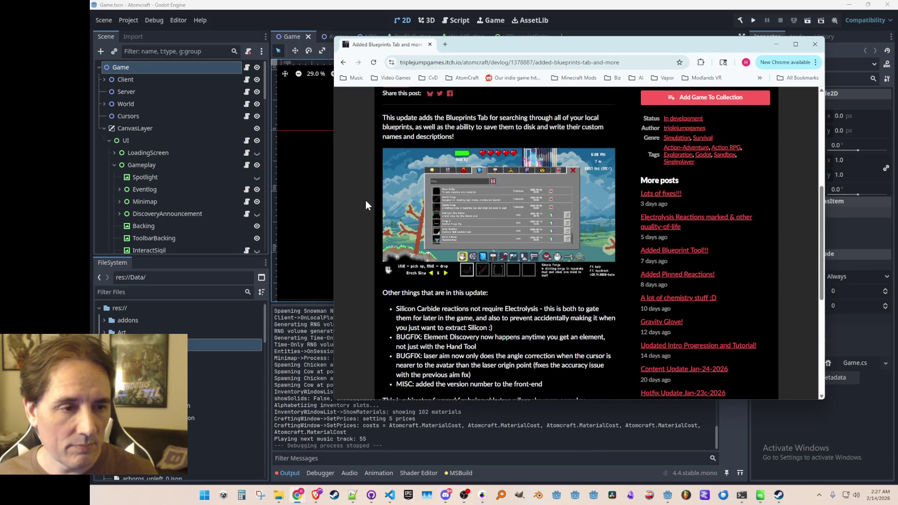
{"action": "scroll", "coordinate": [365, 201], "scroll_direction": "down", "scroll_amount": 5}
{"action": "scroll", "coordinate": [367, 201], "scroll_direction": "up", "scroll_amount": 6}
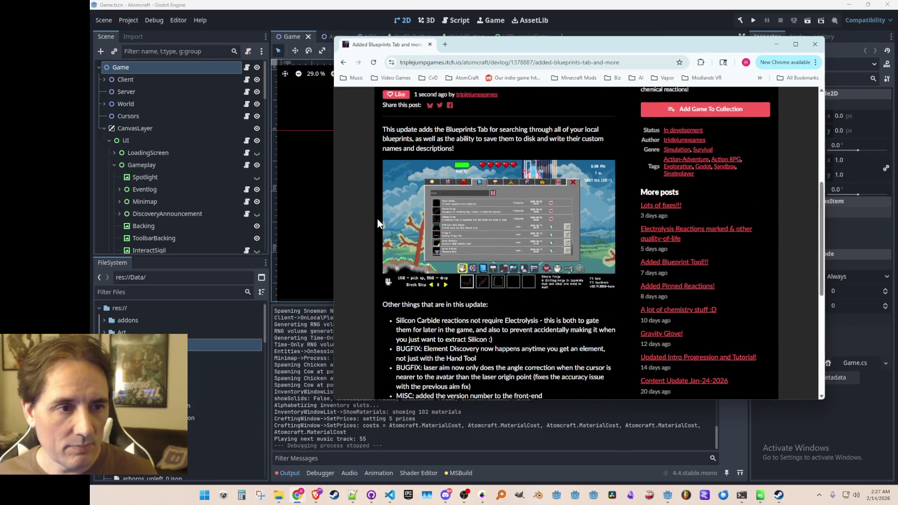
{"action": "scroll", "coordinate": [379, 219], "scroll_direction": "up", "scroll_amount": 5}
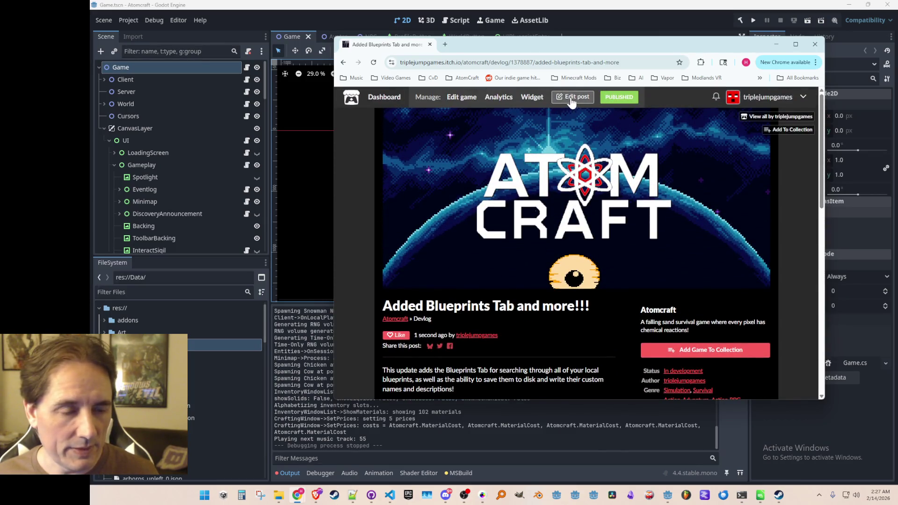
Step: Reopen the published Atomcraft Blueprints Tab devlog post in the editor
{"action": "left_click", "coordinate": [571, 100]}
{"action": "scroll", "coordinate": [377, 218], "scroll_direction": "down", "scroll_amount": 10}
{"action": "scroll", "coordinate": [380, 224], "scroll_direction": "up", "scroll_amount": 3}
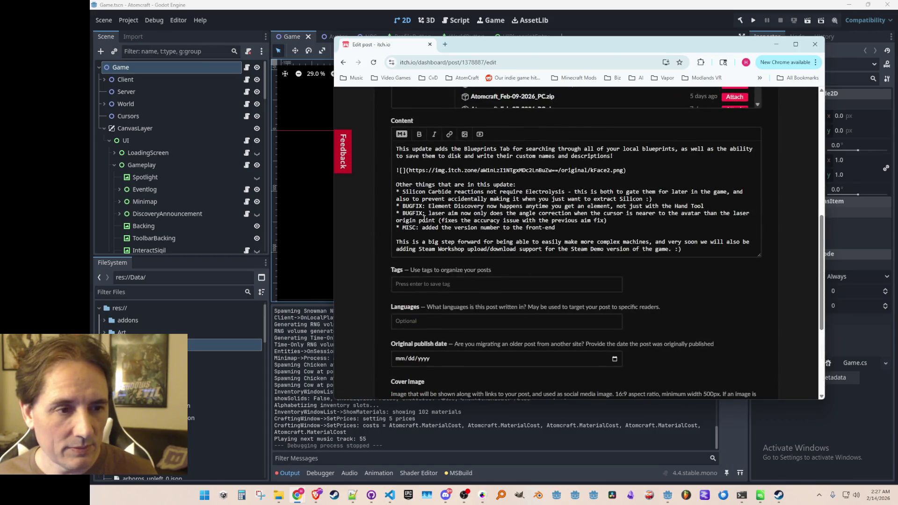
Step: Under the screenshot link, add a paragraph beginning "Clicking on the body of a Blueprint's entry will assign it to whatever Blueprint slot is currently selected"
{"action": "left_click", "coordinate": [498, 178]}
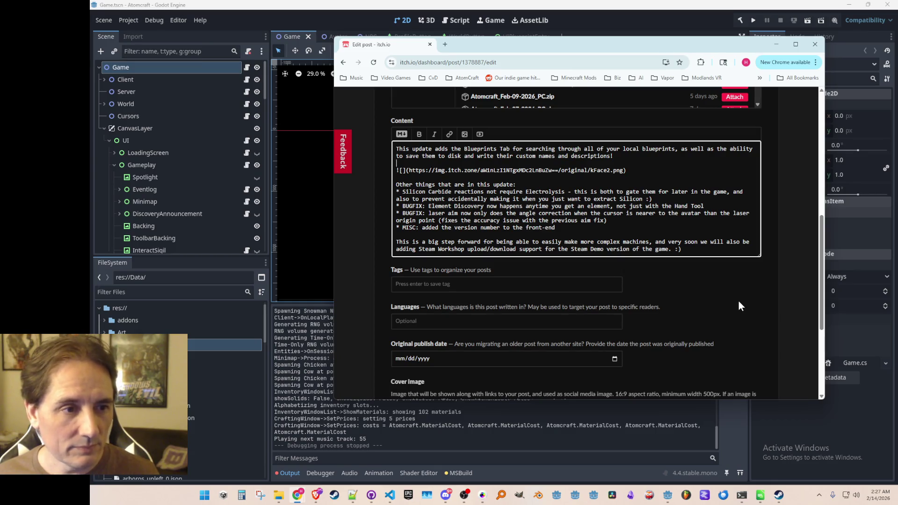
{"action": "key", "text": "Return"}
{"action": "key", "text": "Return"}
{"action": "type", "text": "Click"}
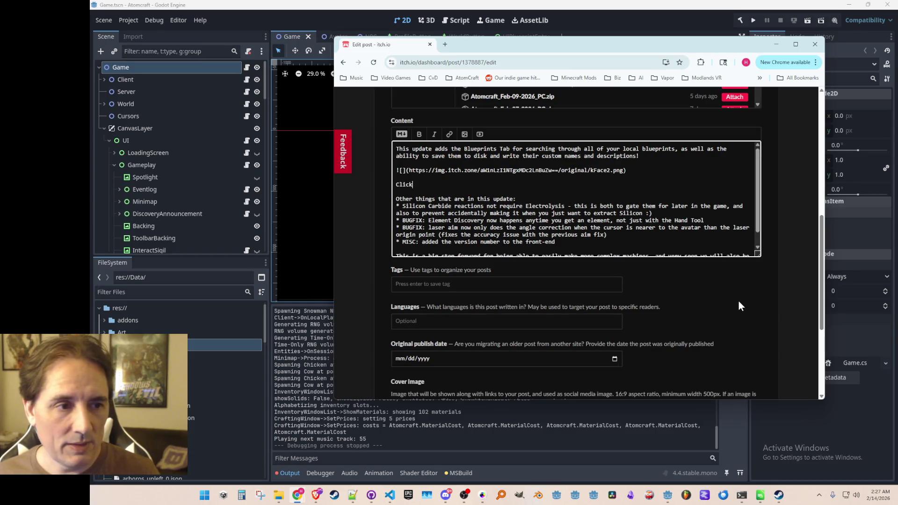
{"action": "type", "text": "ing on the body of t"}
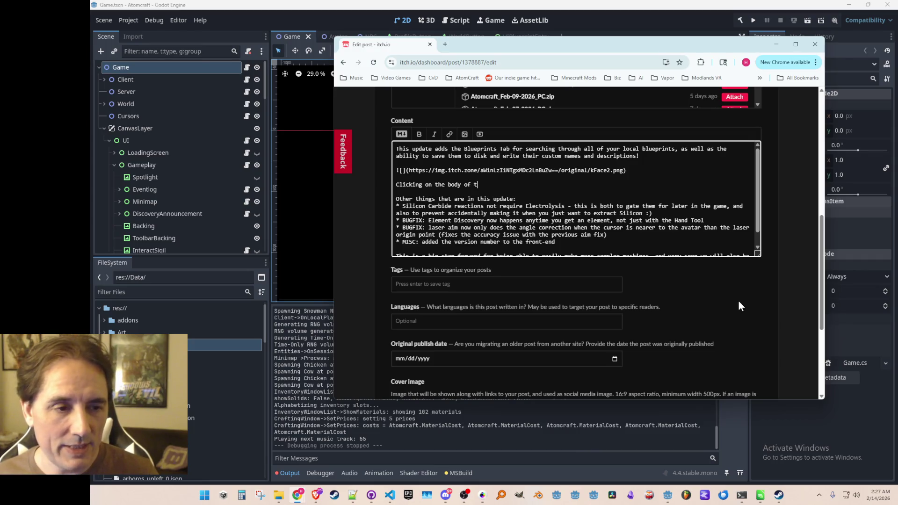
{"action": "key", "text": "BackSpace"}
{"action": "type", "text": "a Bl"}
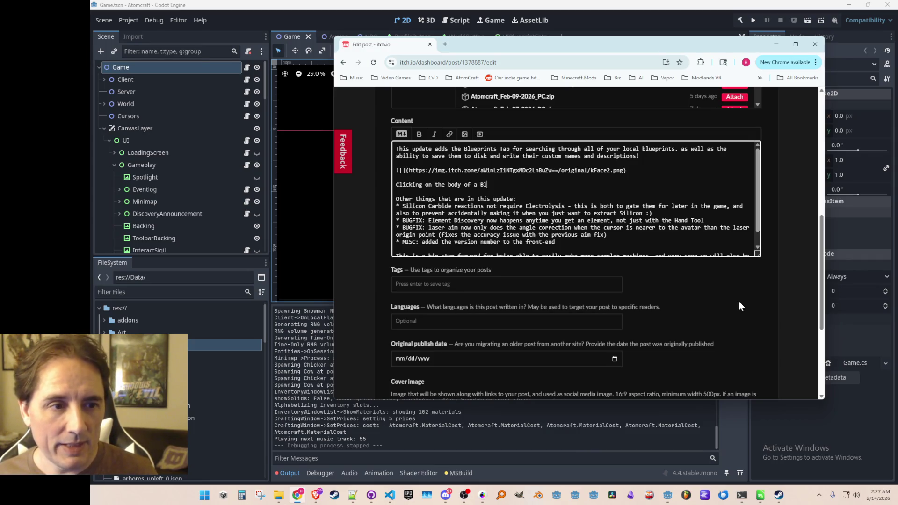
{"action": "type", "text": "ueprint's entry will "}
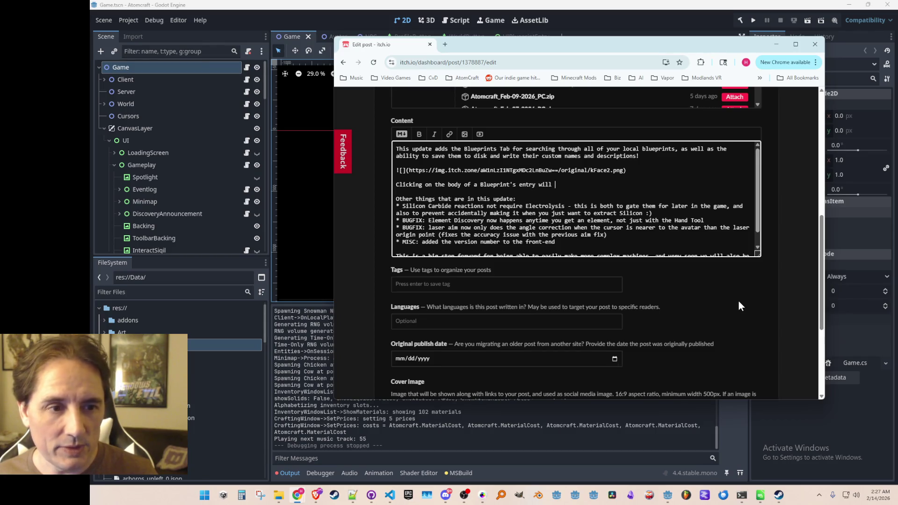
{"action": "type", "text": "assign it to whateve"}
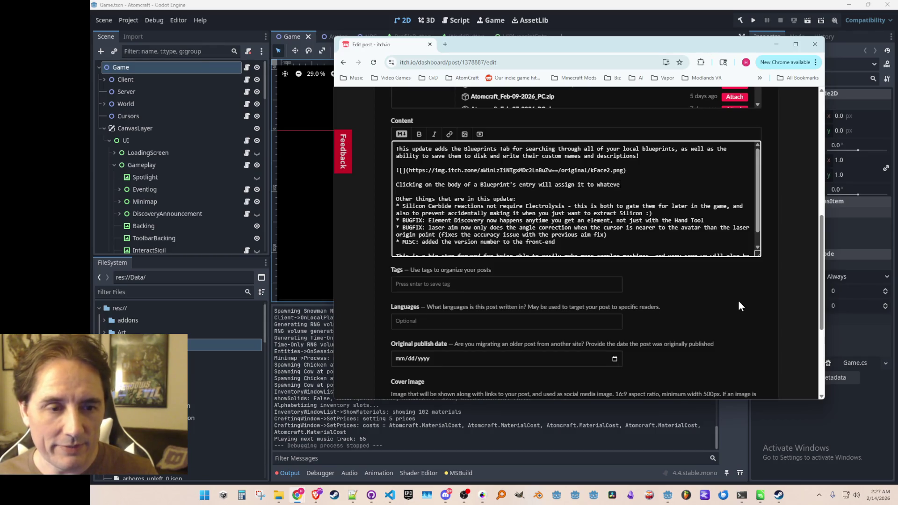
{"action": "type", "text": "r Blueprint "}
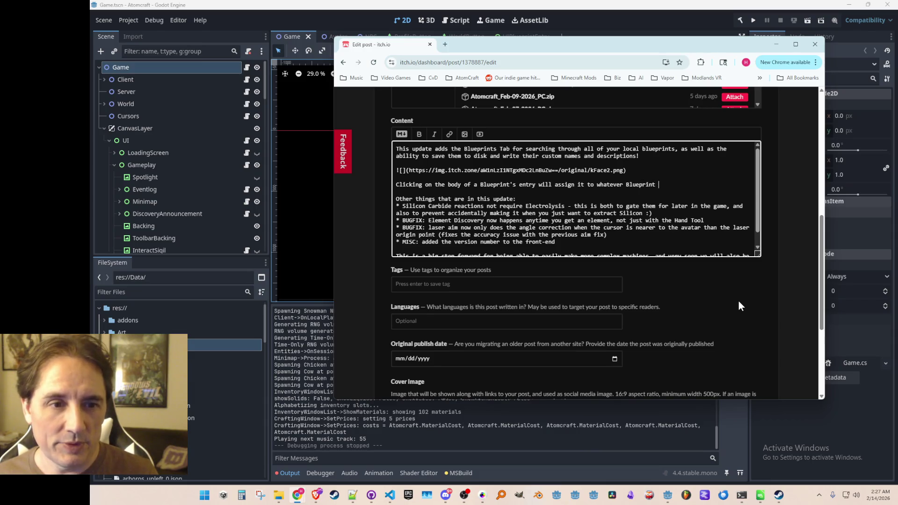
{"action": "type", "text": "slot is cu"}
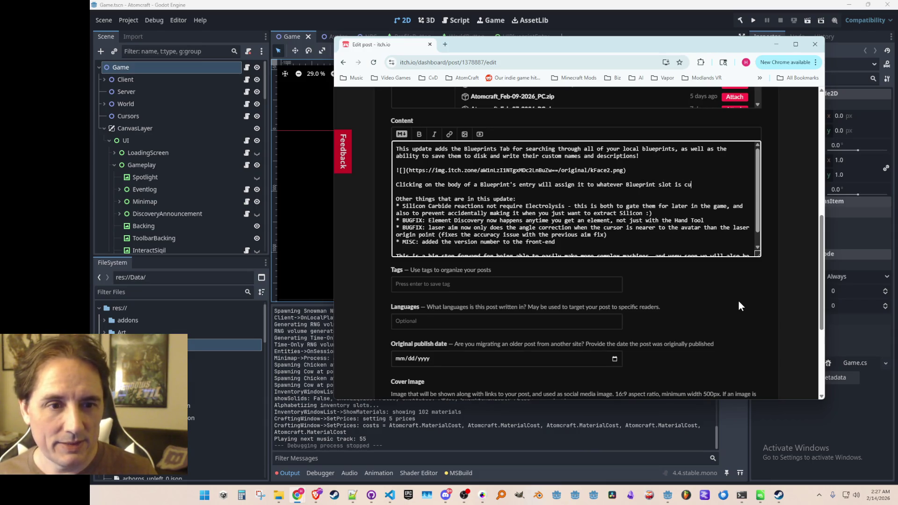
{"action": "type", "text": "rrently selected"}
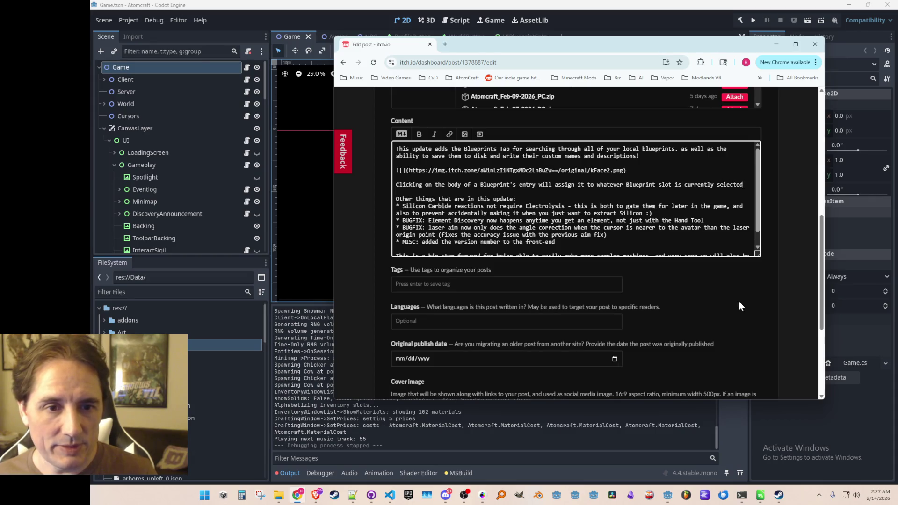
{"action": "type", "text": " below, so y"}
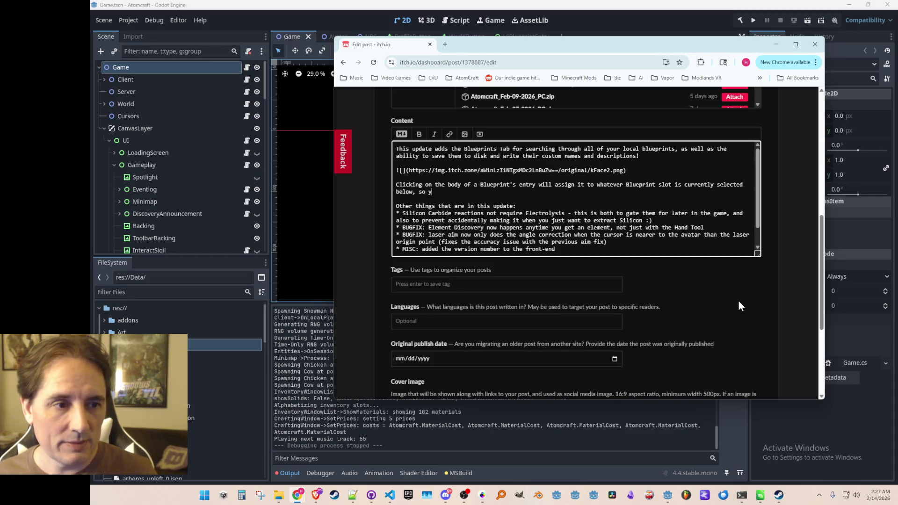
{"action": "type", "text": "ou can choose "}
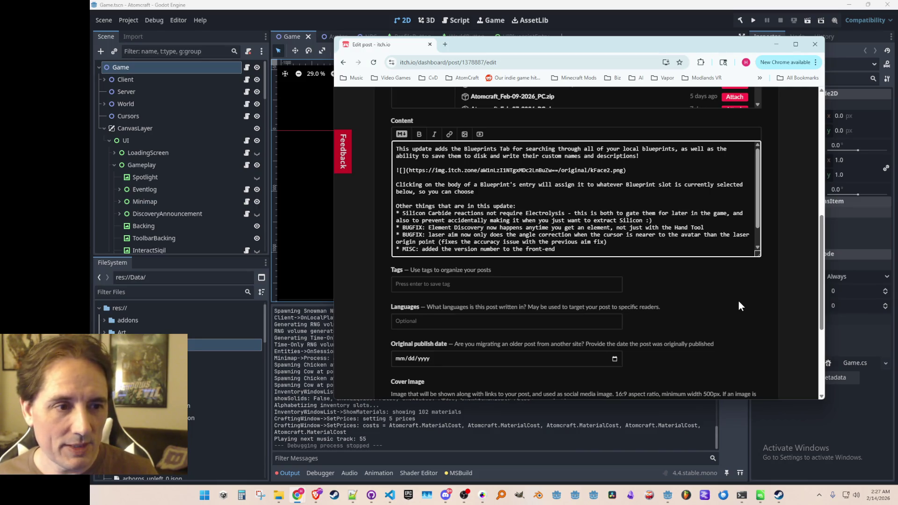
{"action": "type", "text": "the s"}
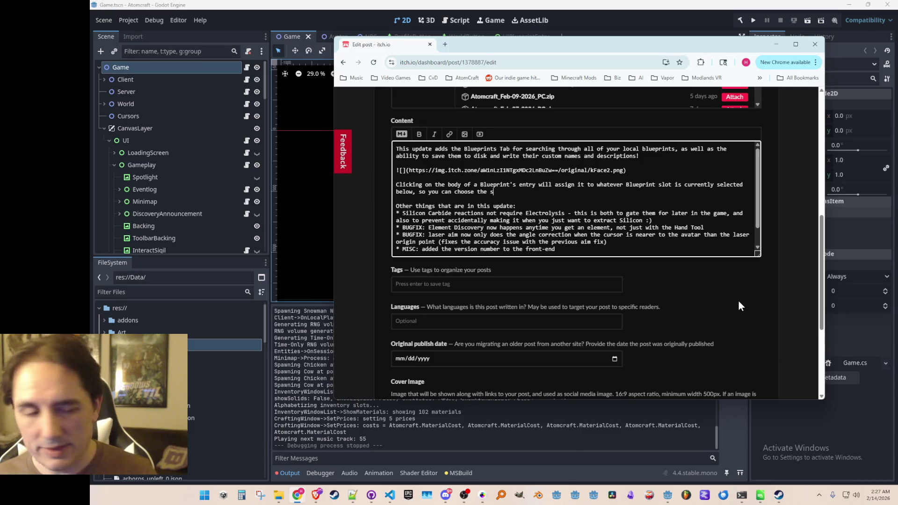
{"action": "type", "text": "et of blueprints you "}
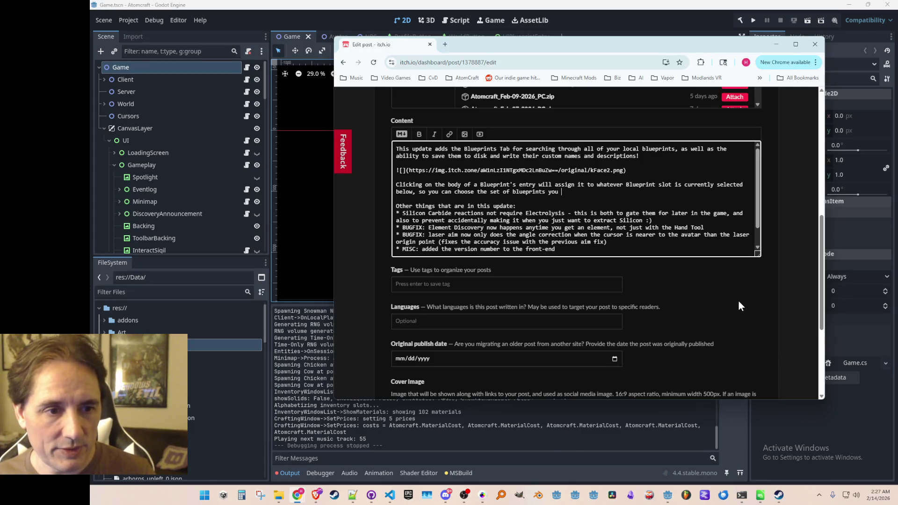
{"action": "type", "text": "want to work with "}
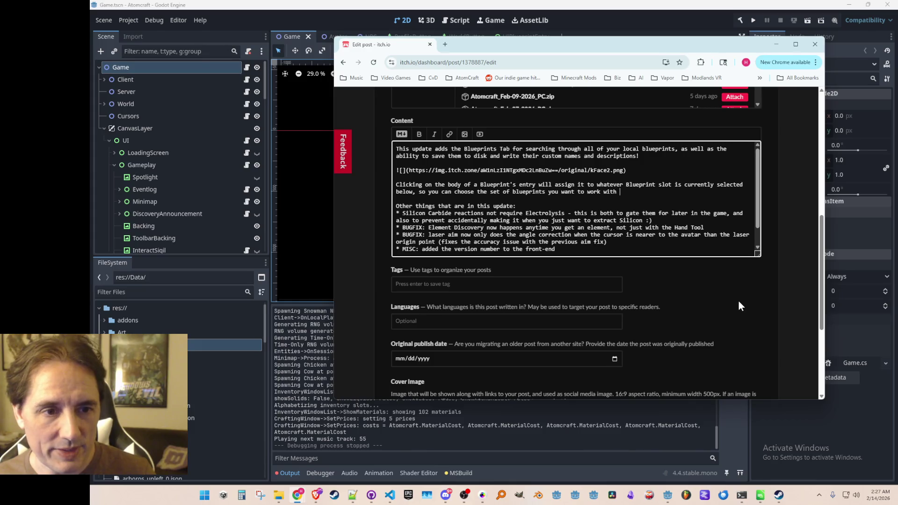
{"action": "type", "text": "at any given time. :)"}
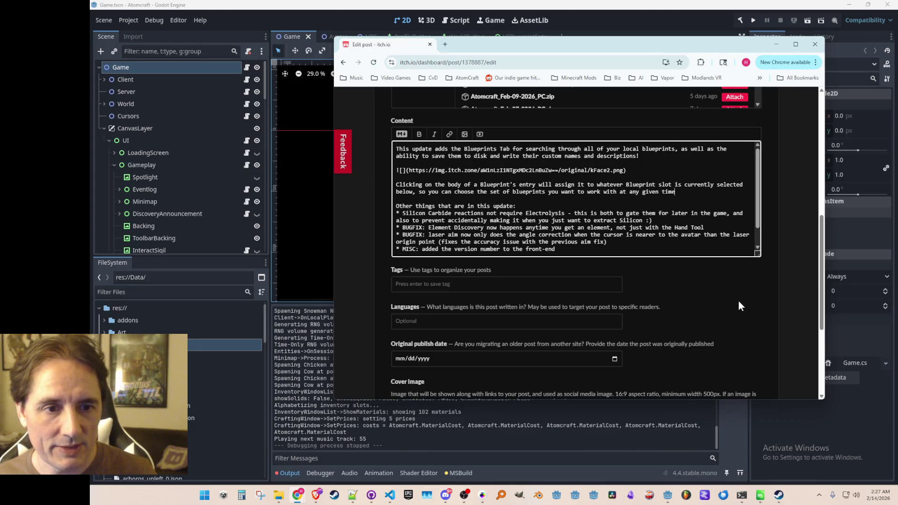
Step: Save the edited devlog post with the new usage paragraph
{"action": "scroll", "coordinate": [679, 187], "scroll_direction": "down", "scroll_amount": 1}
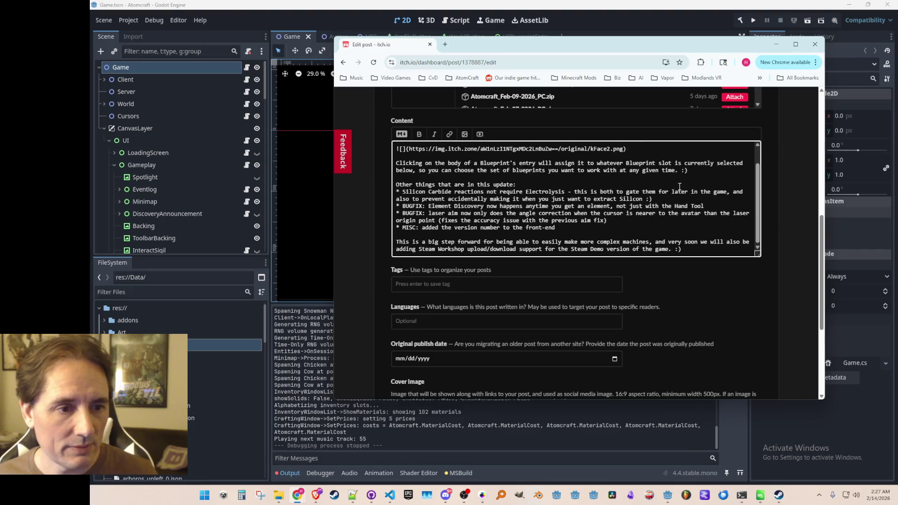
{"action": "scroll", "coordinate": [386, 316], "scroll_direction": "down", "scroll_amount": 5}
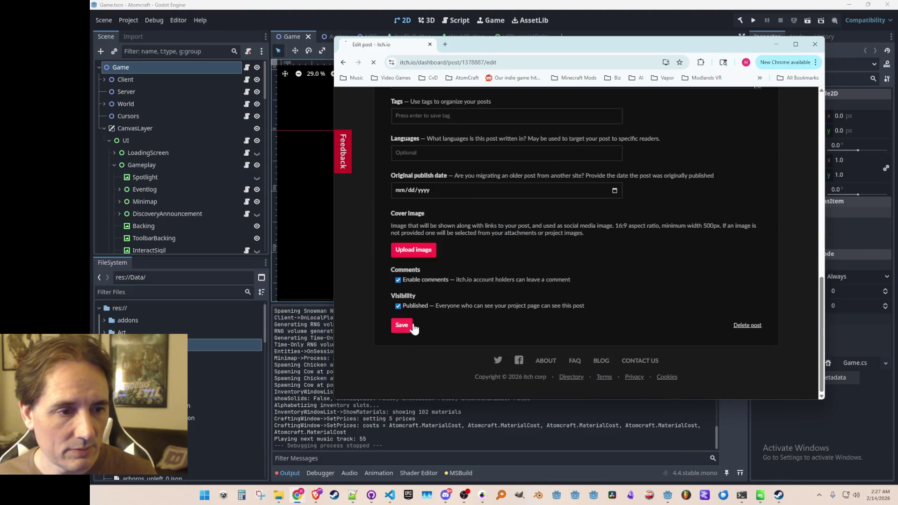
{"action": "left_click", "coordinate": [408, 326]}
Step: Check the Blueprint-slot paragraph on the live post, then move the browser aside to reveal Godot
{"action": "scroll", "coordinate": [473, 327], "scroll_direction": "down", "scroll_amount": 5}
{"action": "scroll", "coordinate": [490, 187], "scroll_direction": "down", "scroll_amount": 5}
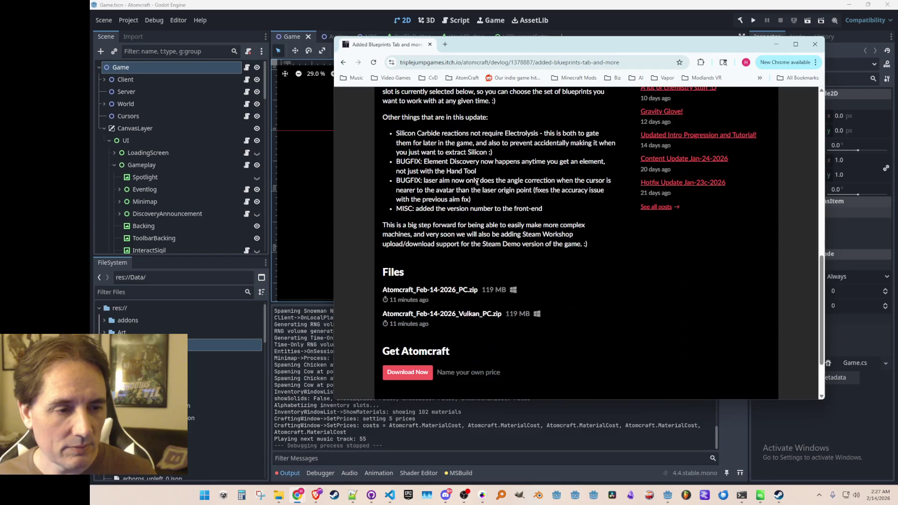
{"action": "scroll", "coordinate": [491, 187], "scroll_direction": "up", "scroll_amount": 10}
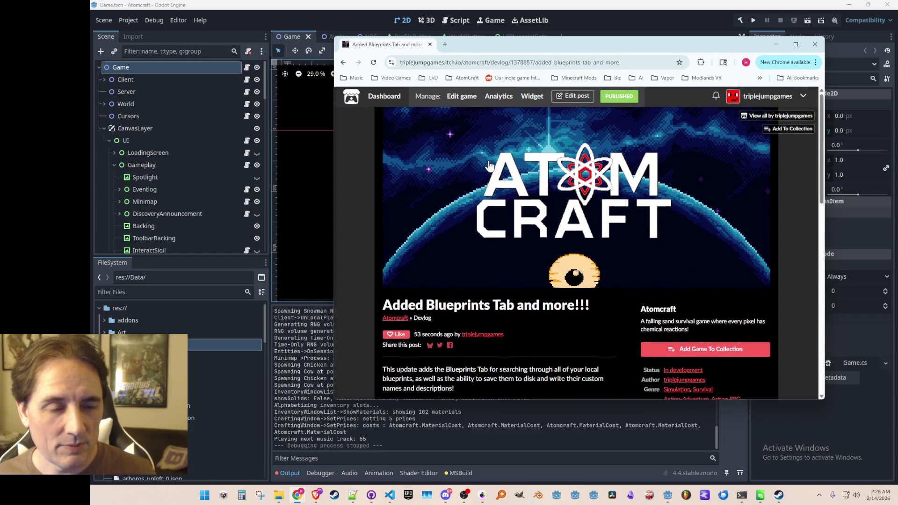
{"action": "scroll", "coordinate": [349, 336], "scroll_direction": "down", "scroll_amount": 4}
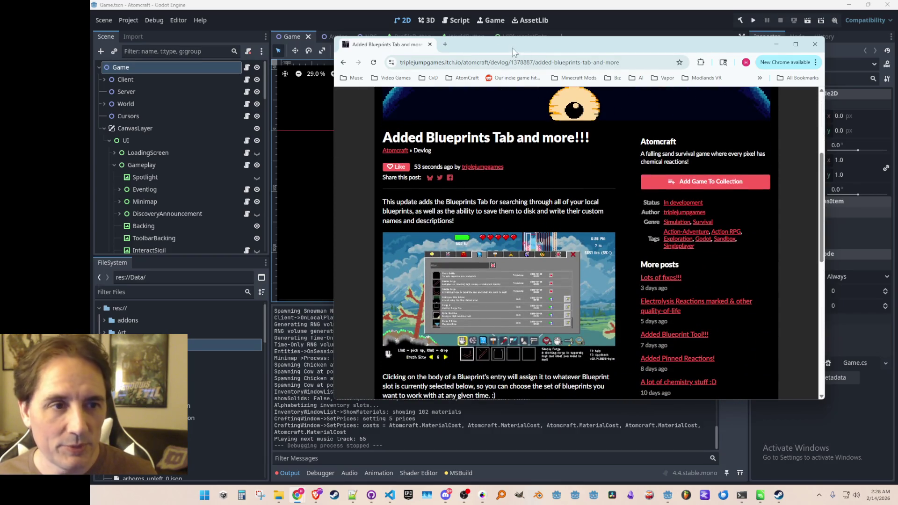
{"action": "left_click_drag", "start_coordinate": [512, 48], "coordinate": [891, 106]}
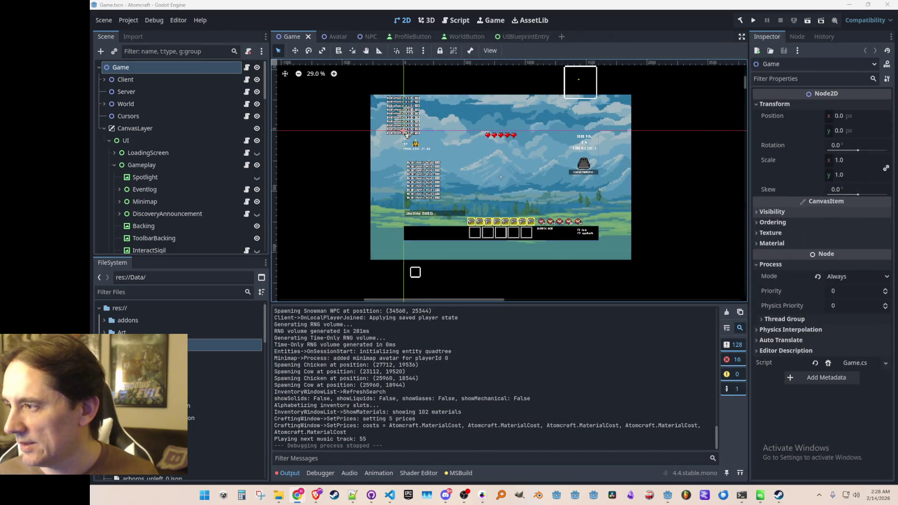